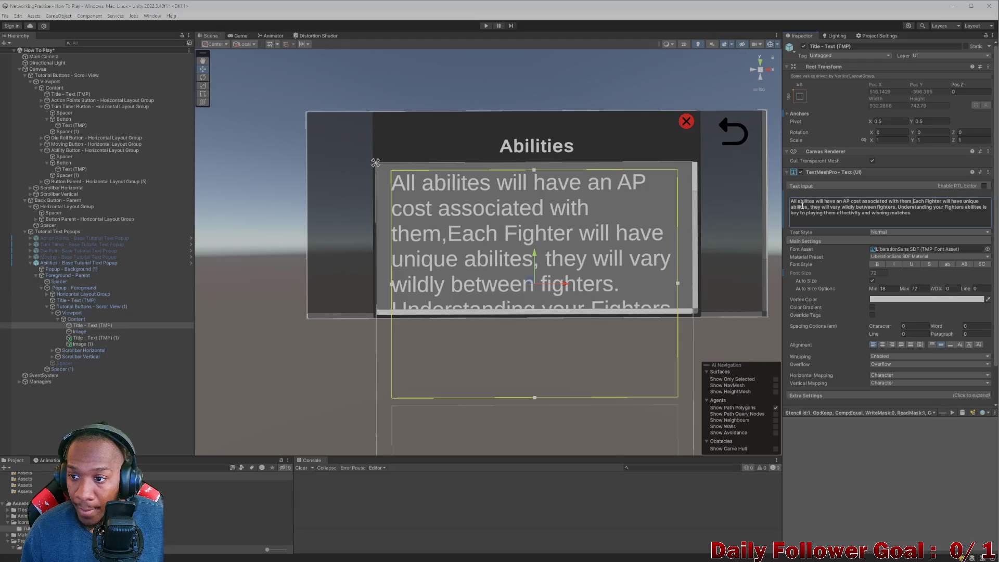
Change the comma to a period and insert 'You cannot cast an ability if you do not have enough AP. Also' before 'Each Fighter'.
text(.)
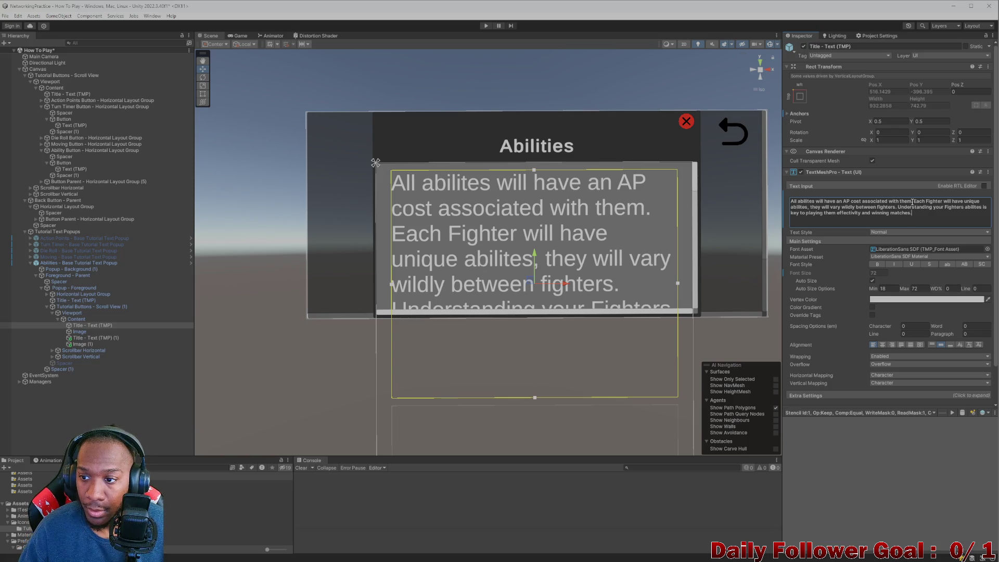
click(915, 200)
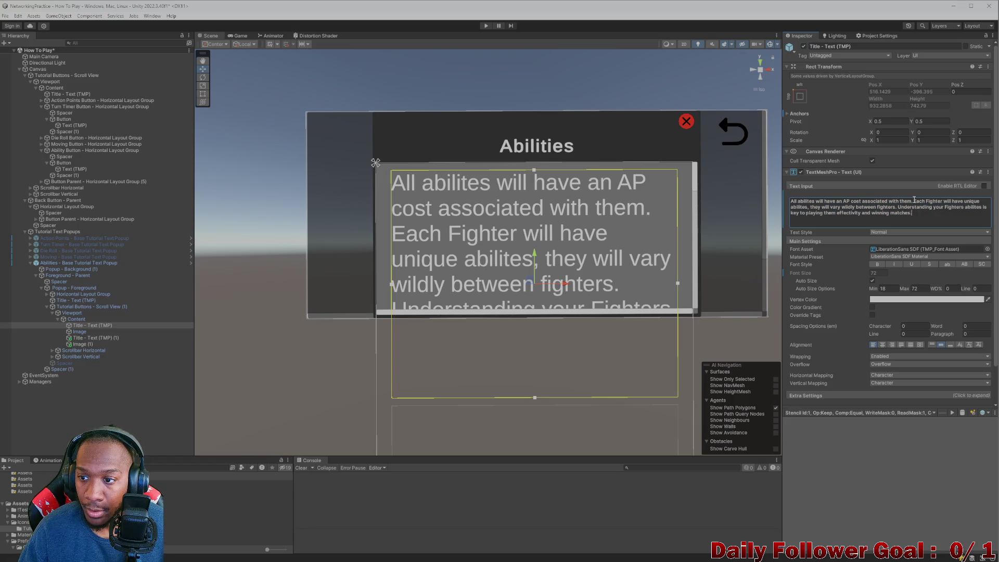
text(You cannot )
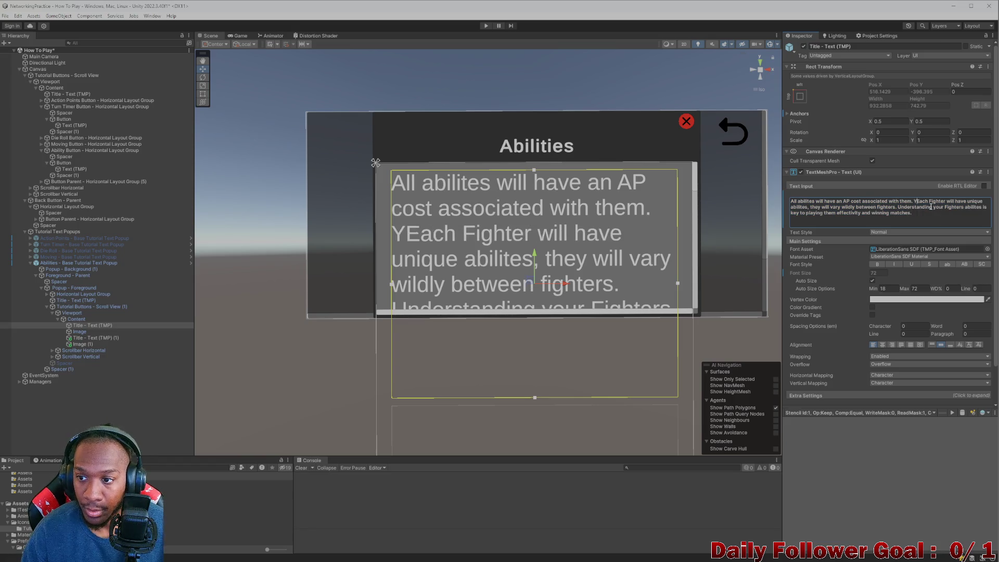
text(cast )
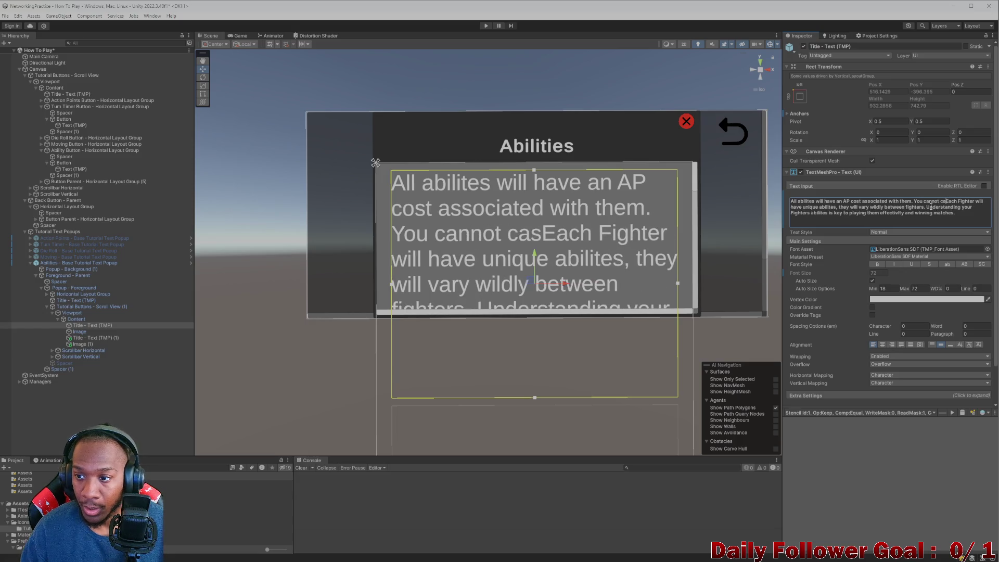
text(an ability )
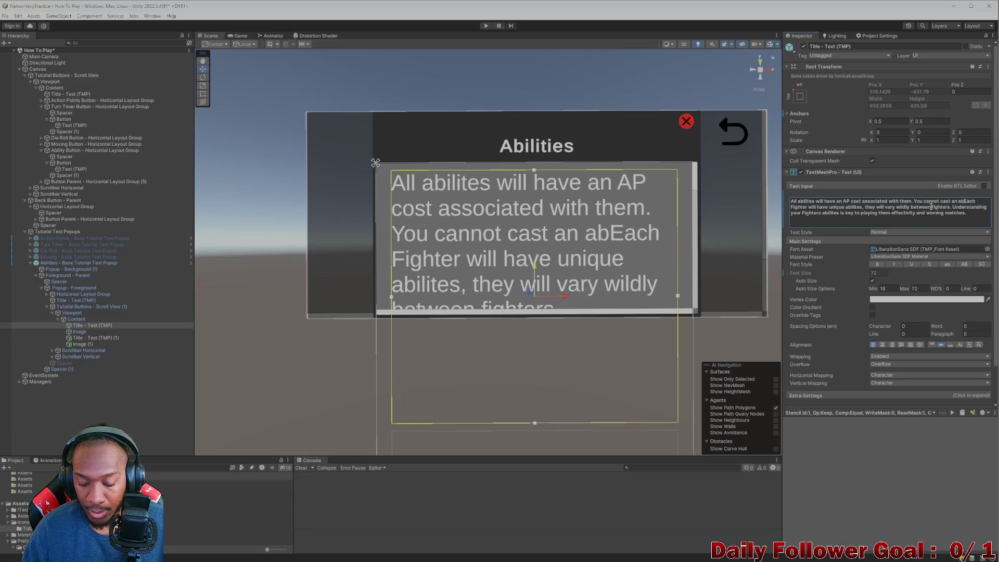
text(if you )
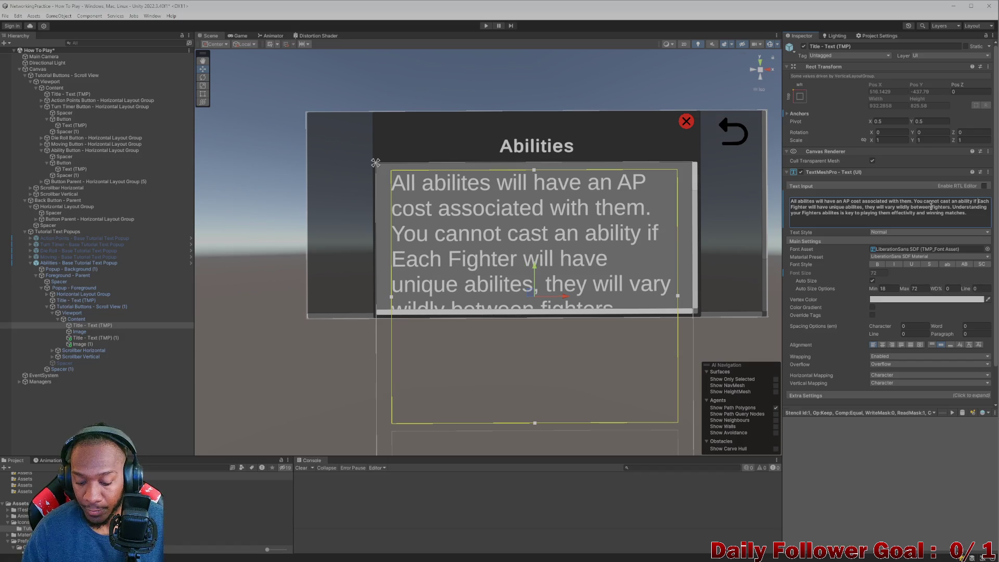
text(do not havbe)
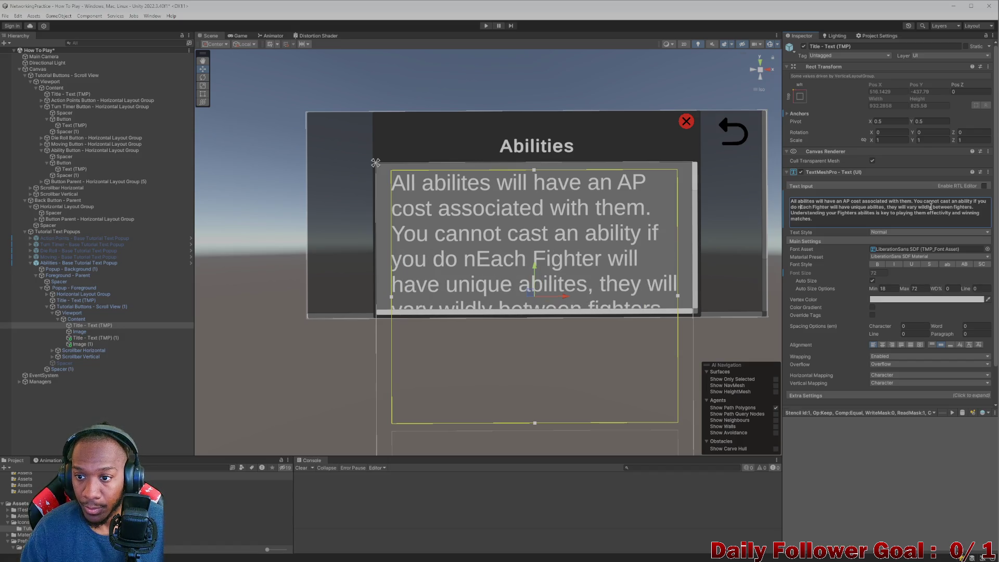
key(BackSpace)
key(BackSpace)
text(e the co)
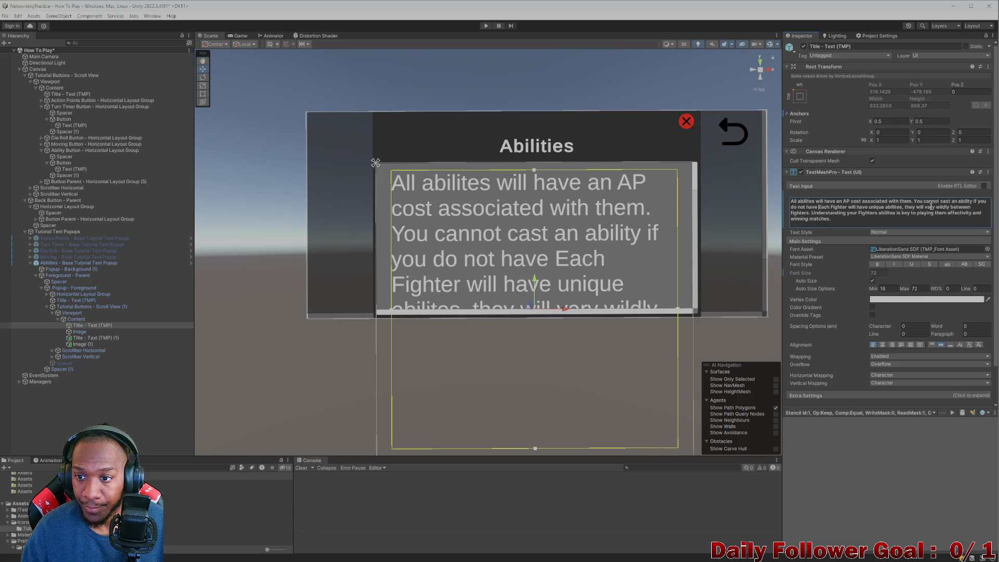
text(rrect)
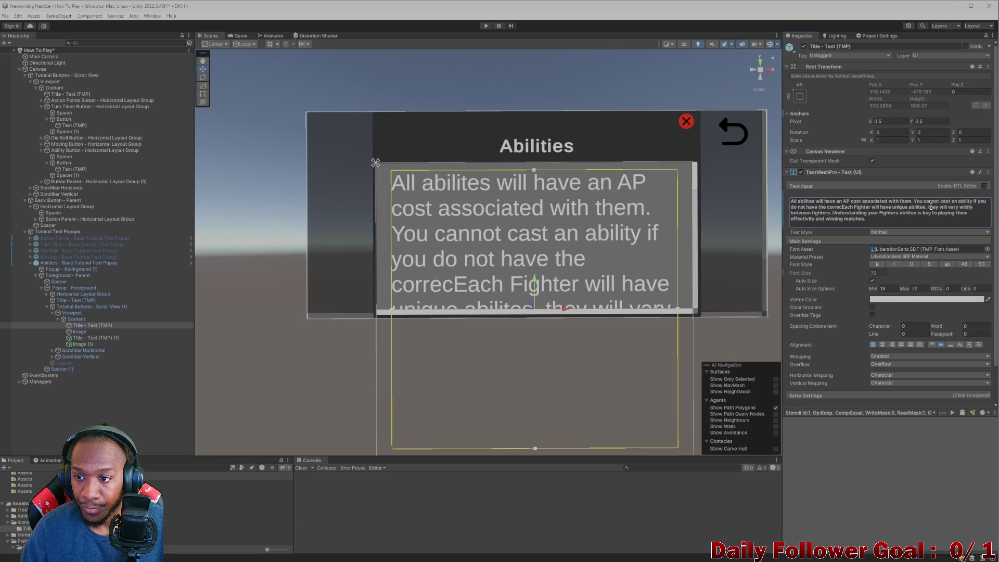
key(BackSpace)
key(BackSpace)
key(BackSpace)
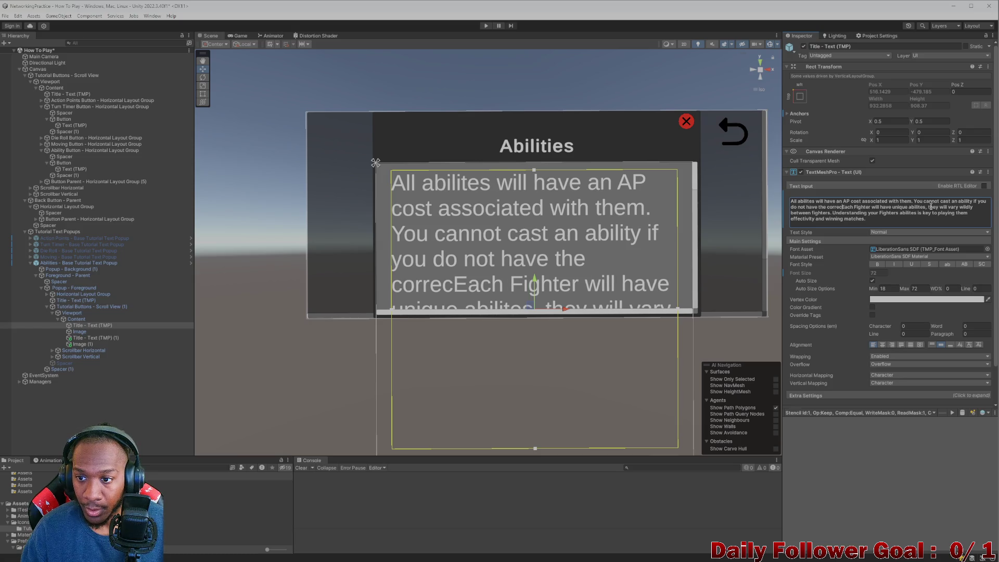
text(enough A)
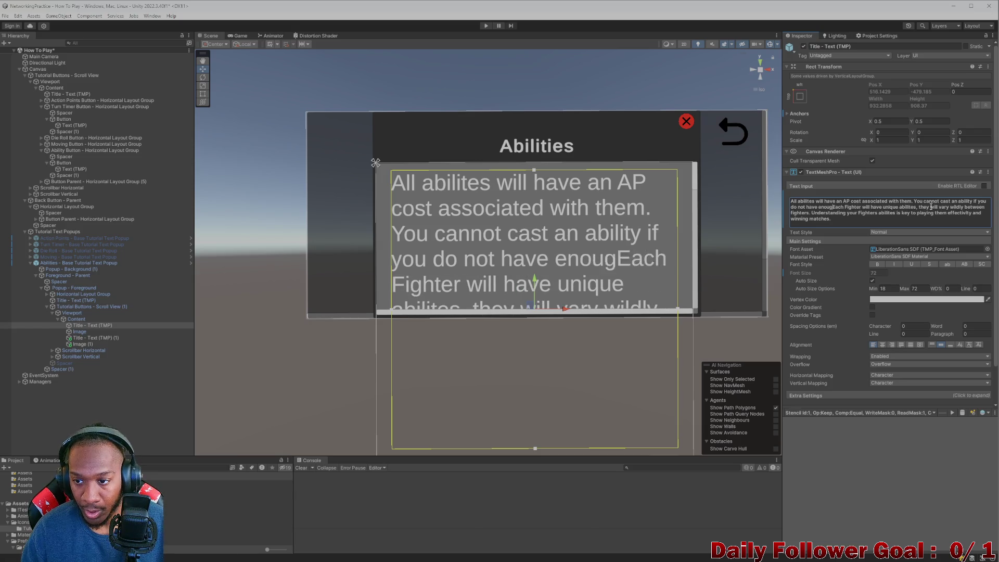
text(P)
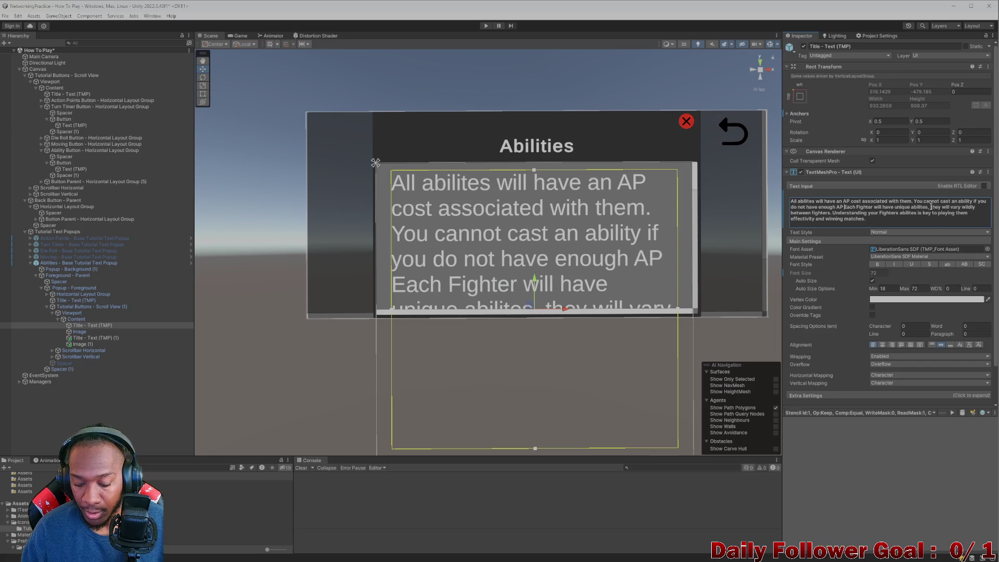
key(BackSpace)
text(. Also)
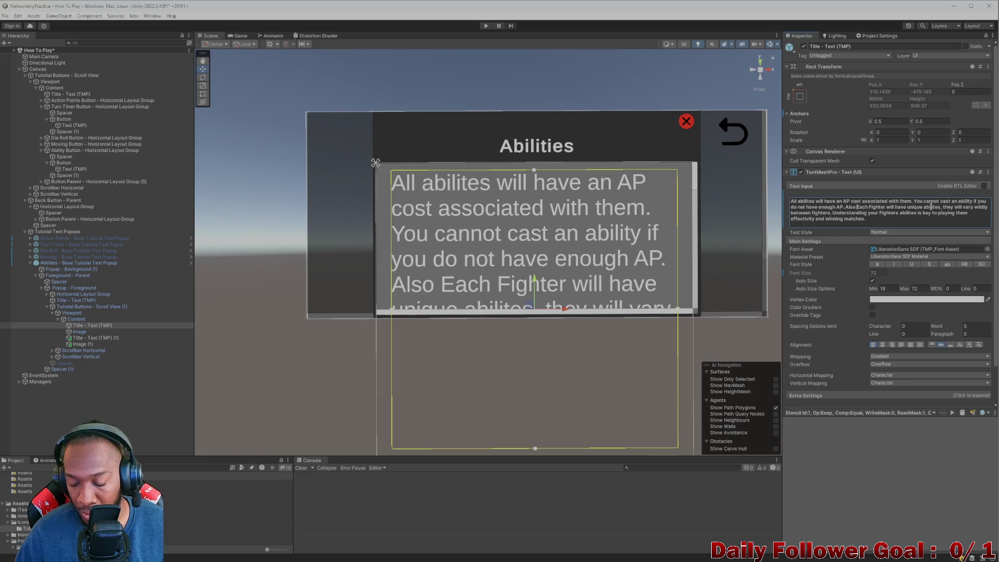
After 'Also', add 'many abilites cannot be casted if the opponetn is not in range.'.
text(many abi)
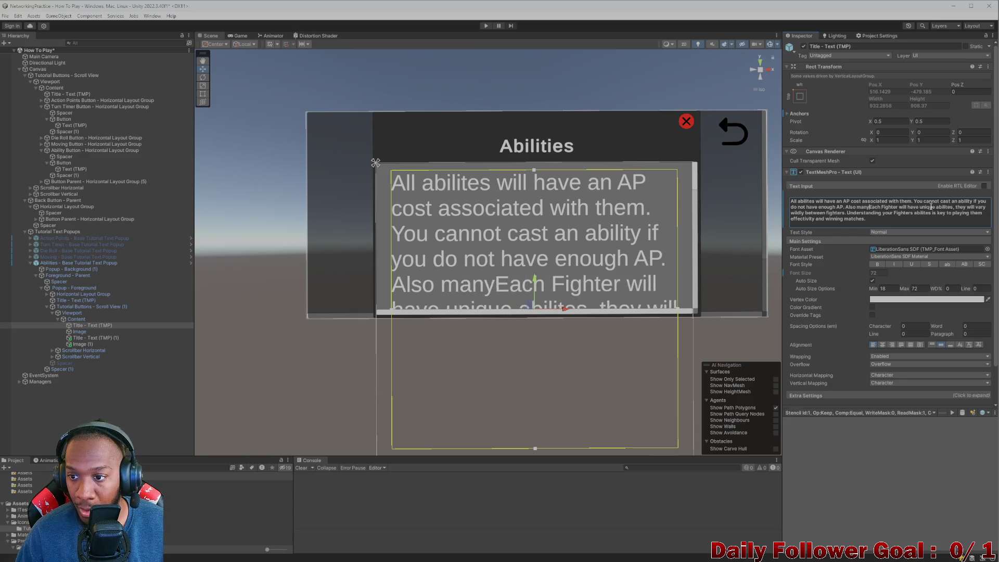
text(lit)
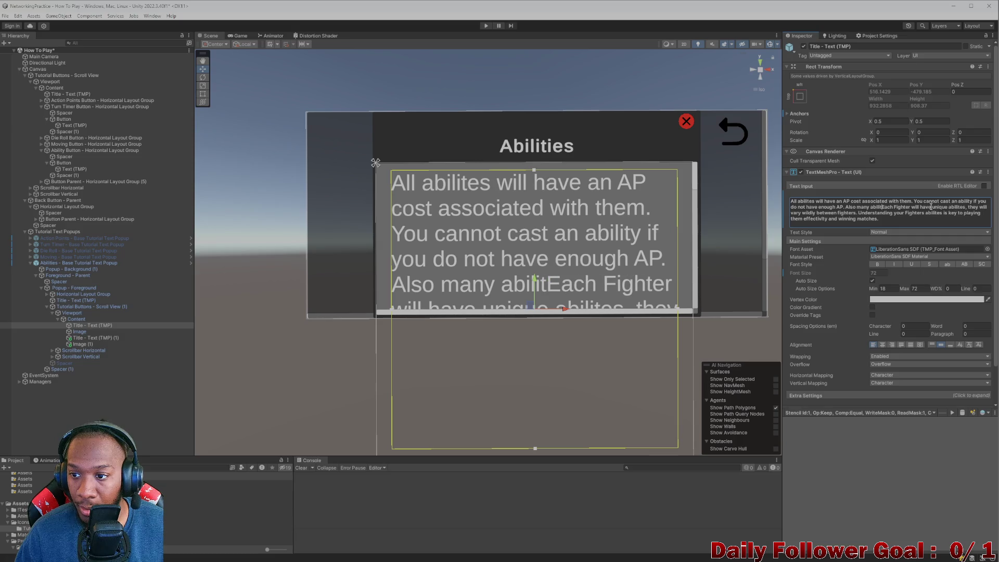
text(es cann)
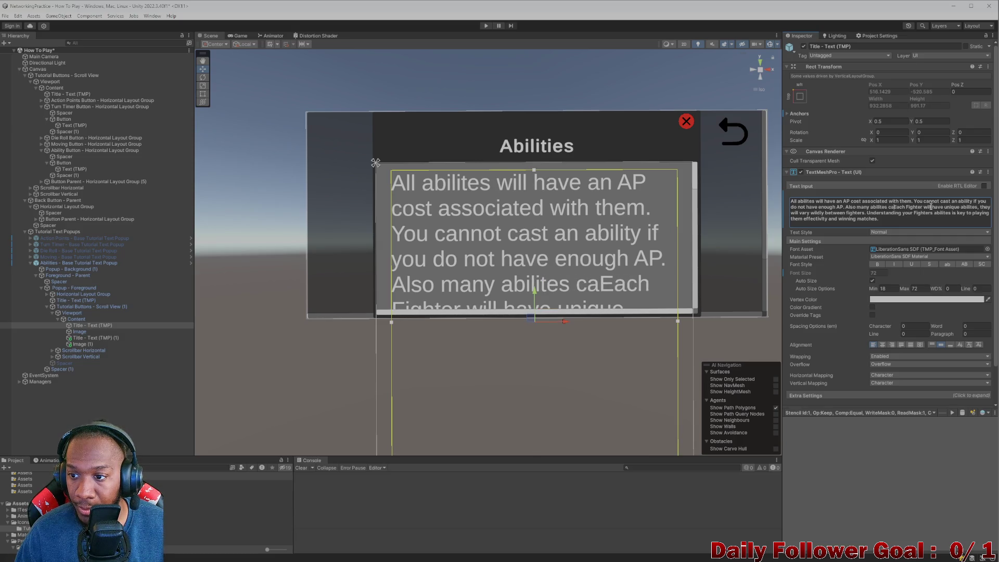
text(ot b)
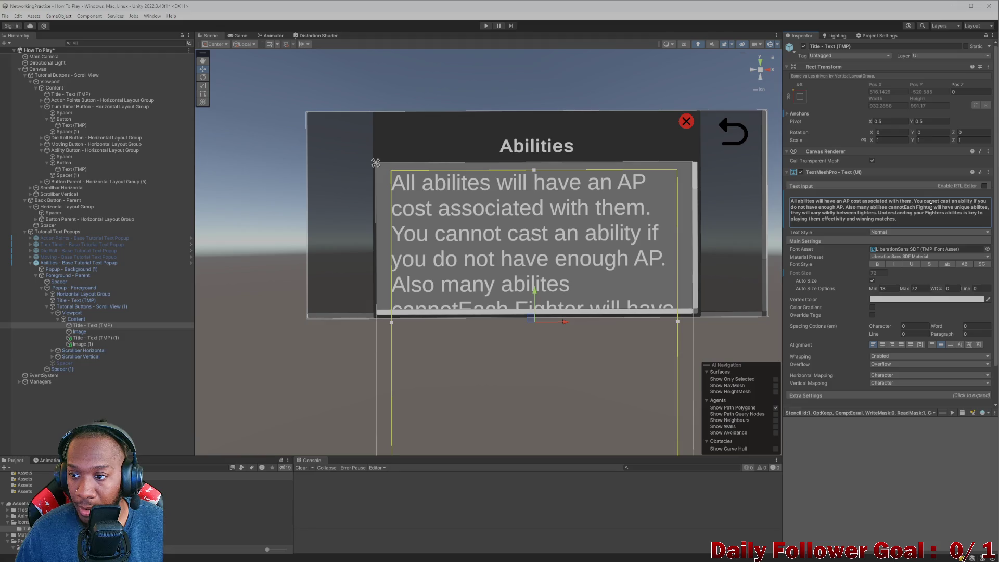
text(e)
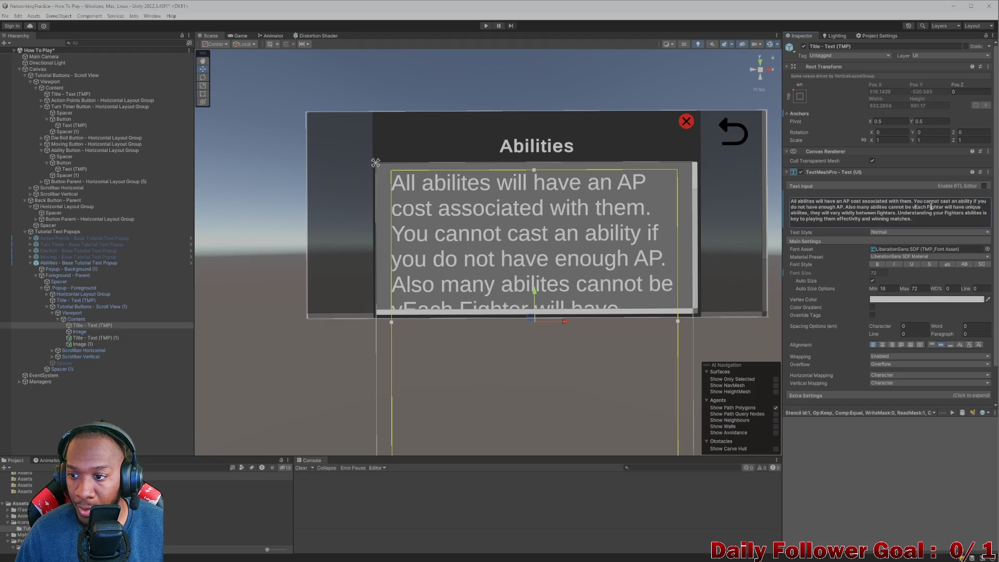
text( cast)
text(ed. )
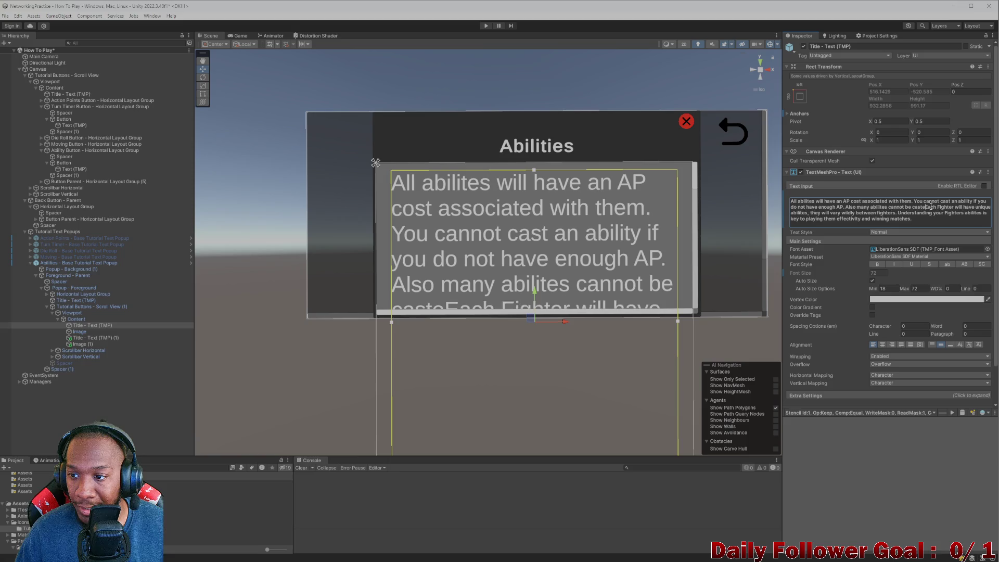
text(f the rt)
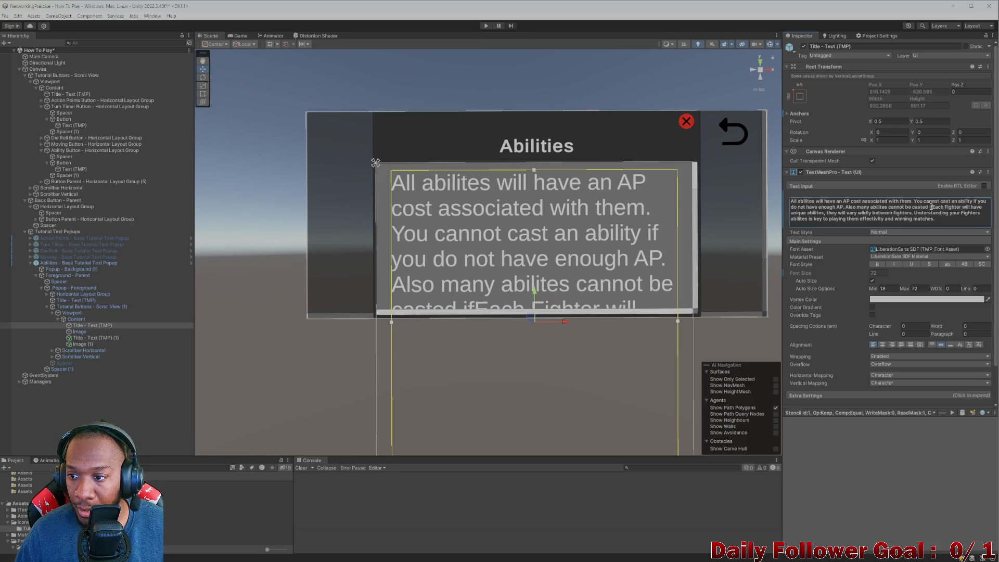
key(BackSpace)
key(BackSpace)
key(BackSpace)
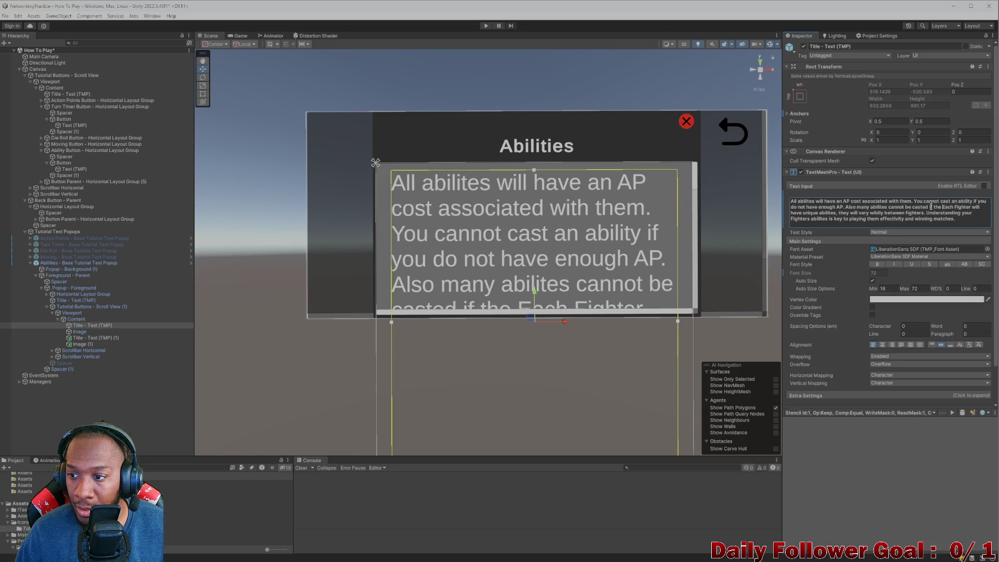
text(a)
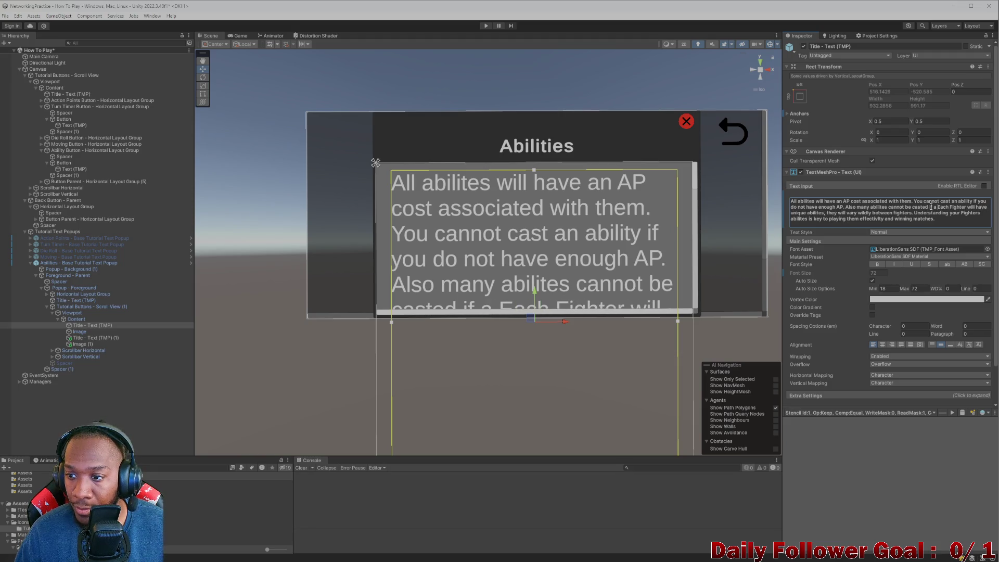
key(BackSpace)
text(the opponetn is)
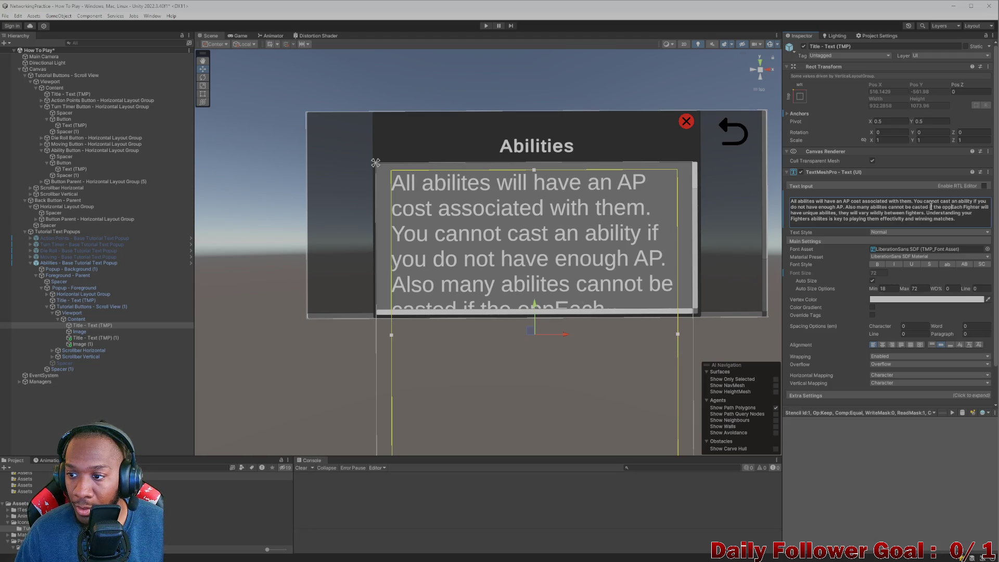
text( not in ra)
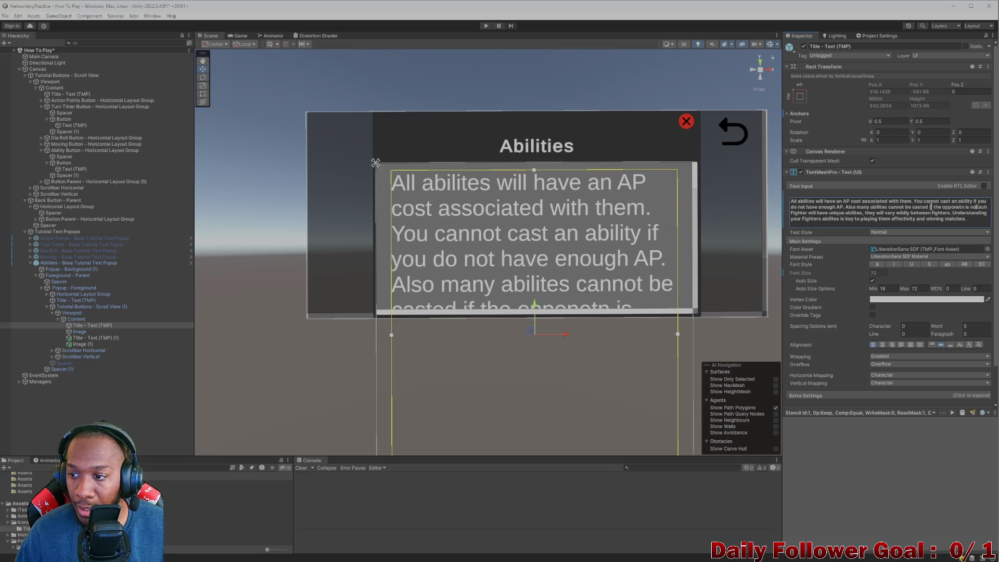
text(nge.)
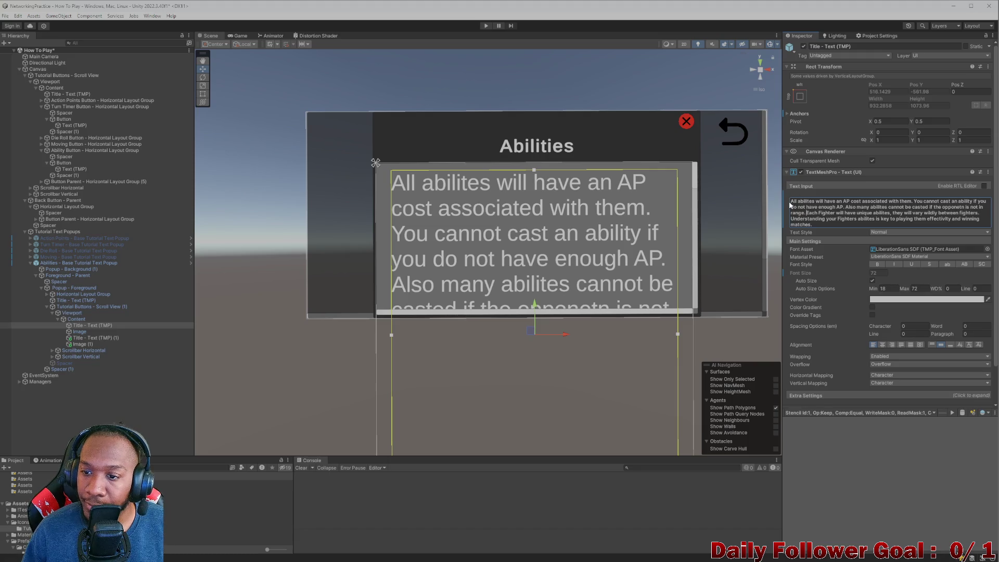
drag(790, 201, 934, 210)
key(alt+Tab)
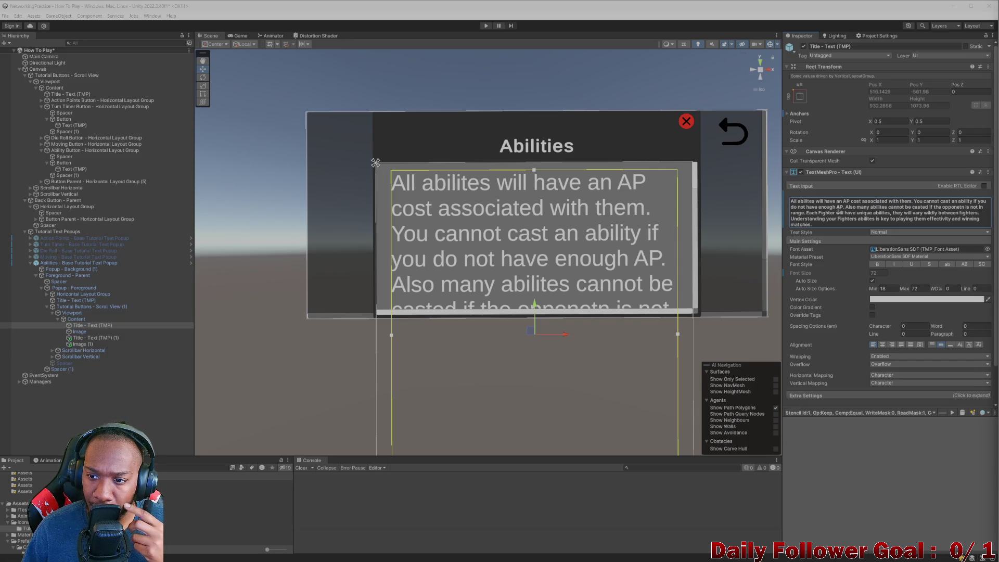
click(840, 224)
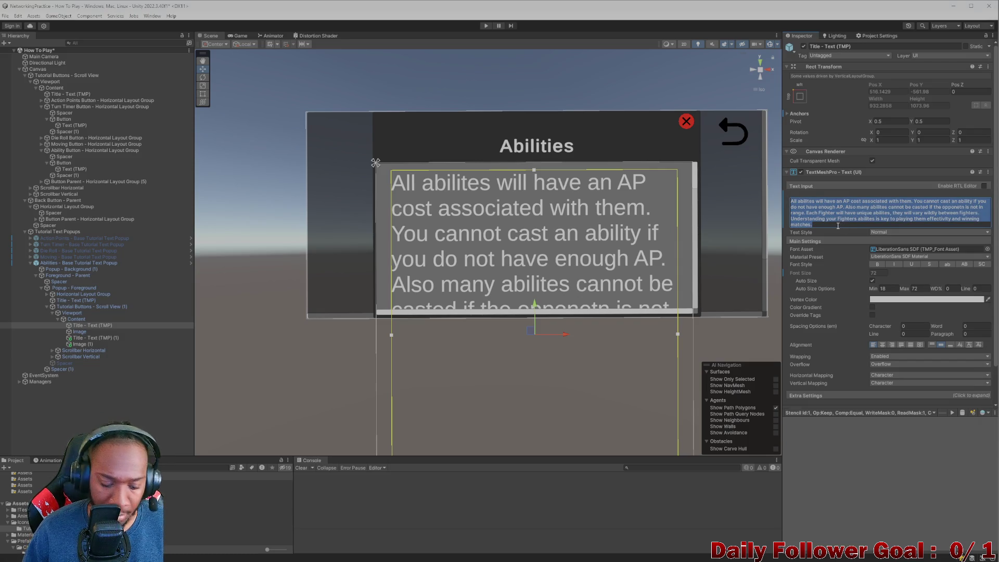
key(alt+Tab)
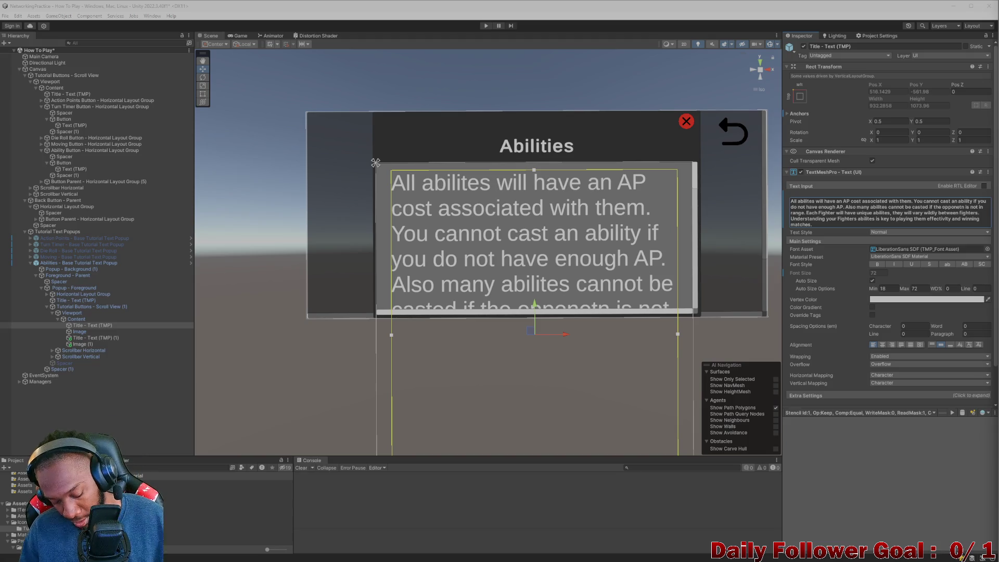
click(922, 218)
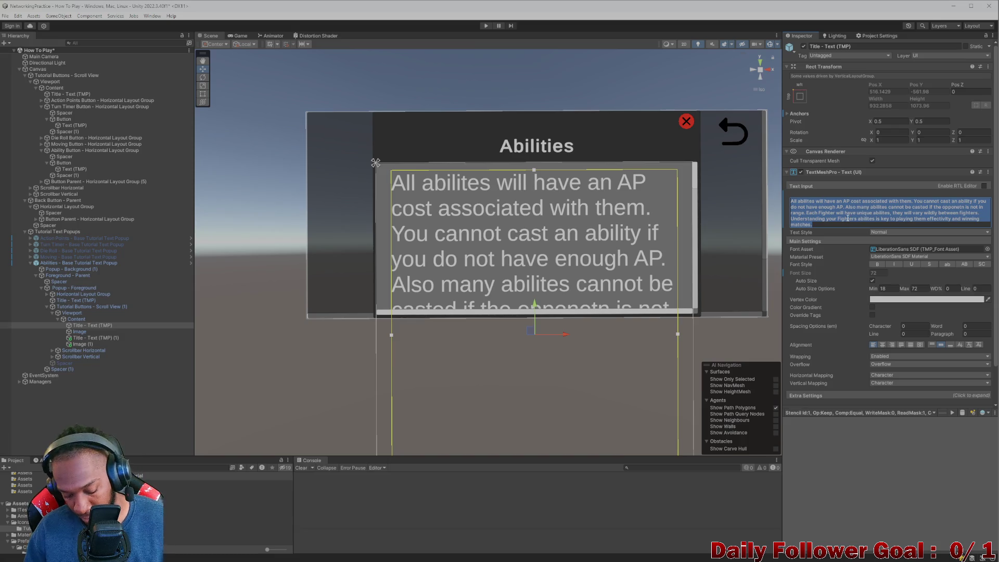
Paste the rewritten Abilities description and merge its two paragraphs into one.
key(ctrl+v)
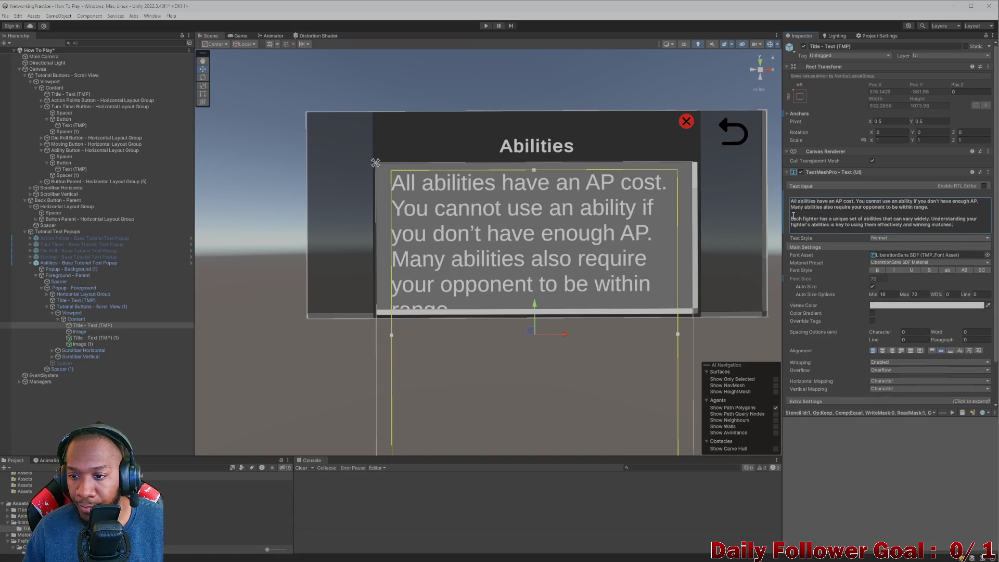
click(791, 218)
key(BackSpace)
key(BackSpace)
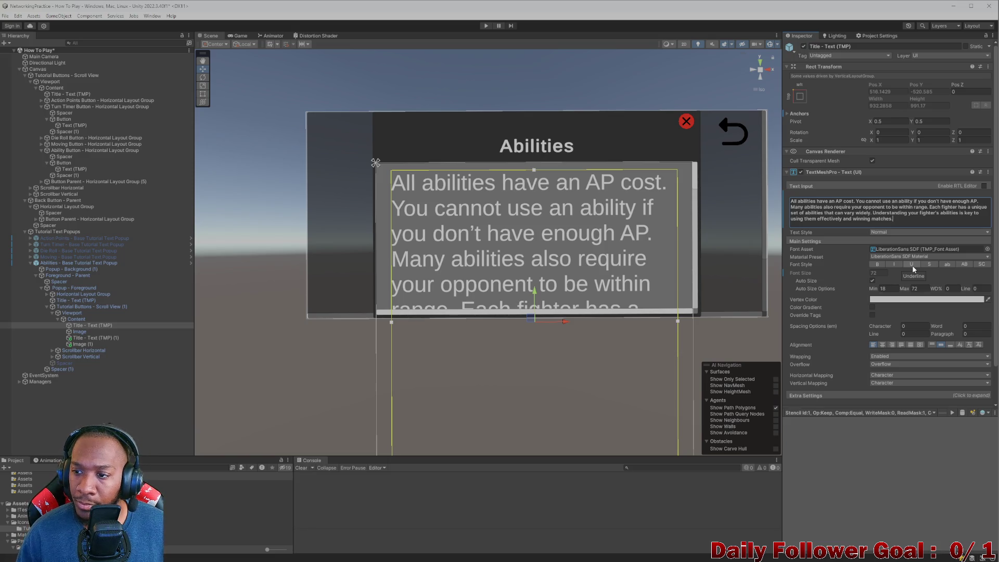
Append the sentence 'To cast an ability, have the correct amount of AP… then click "Confirm'.
text( To)
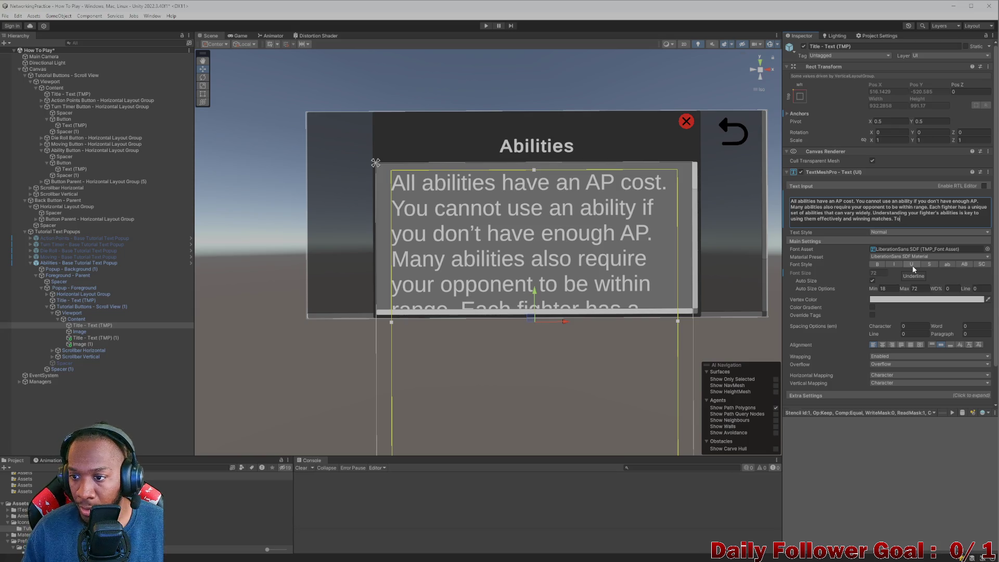
text( cast an abi)
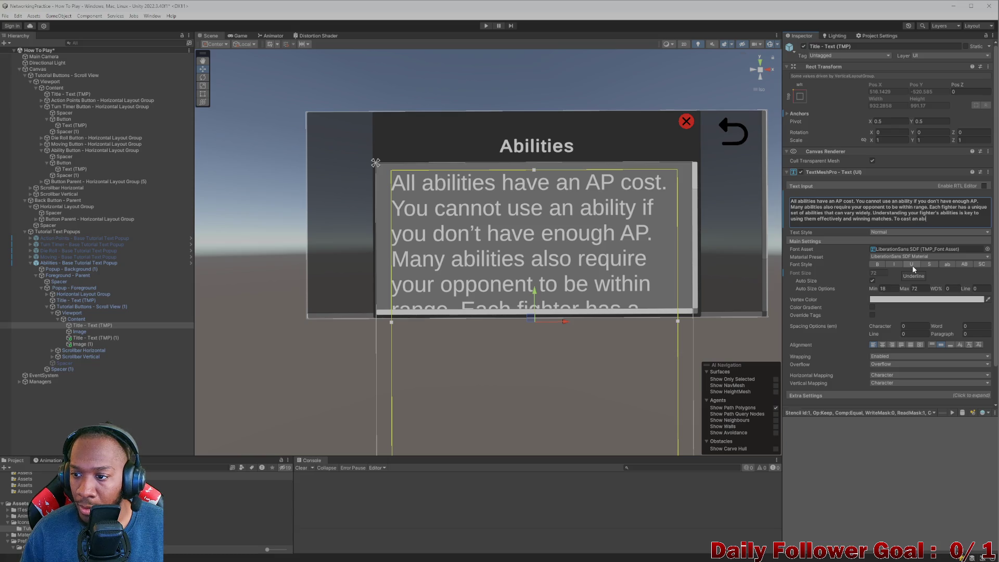
text(lity)
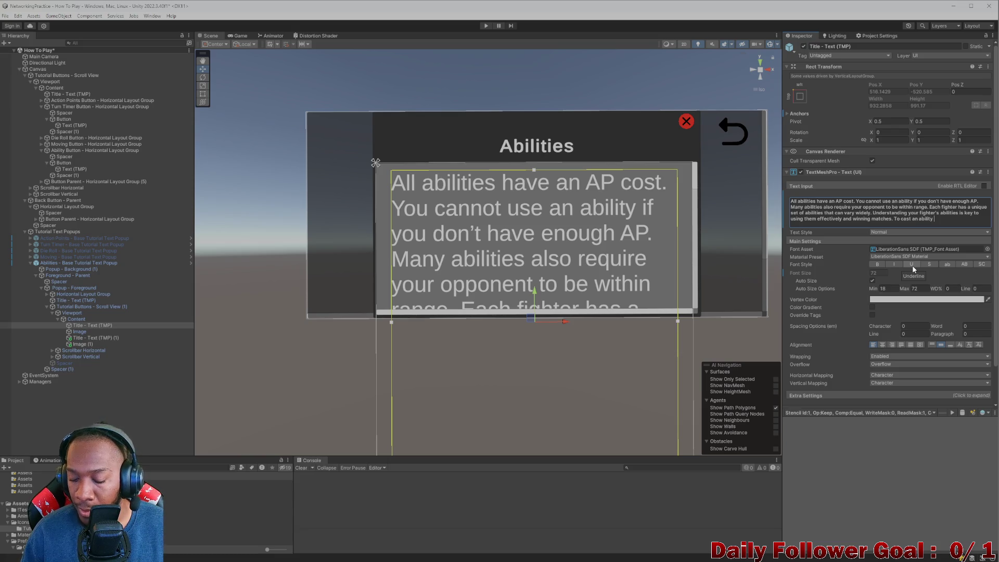
text(, have)
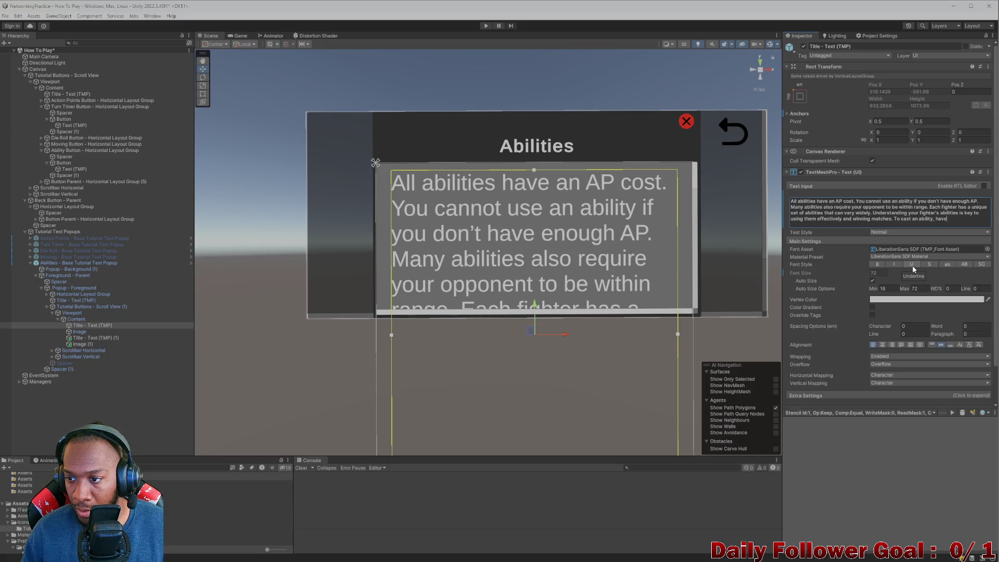
text( the cor)
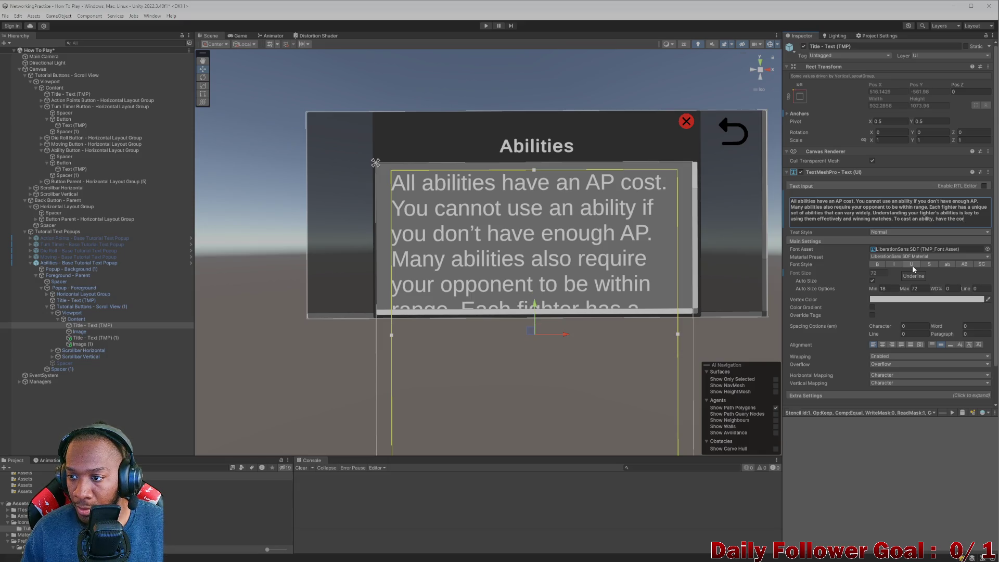
text(rect)
text(t )
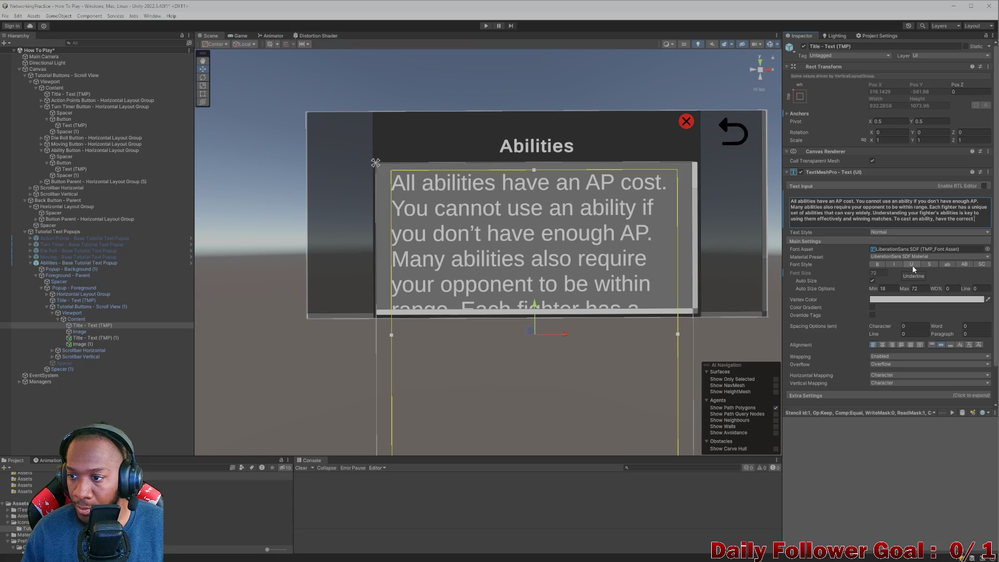
text(amount of )
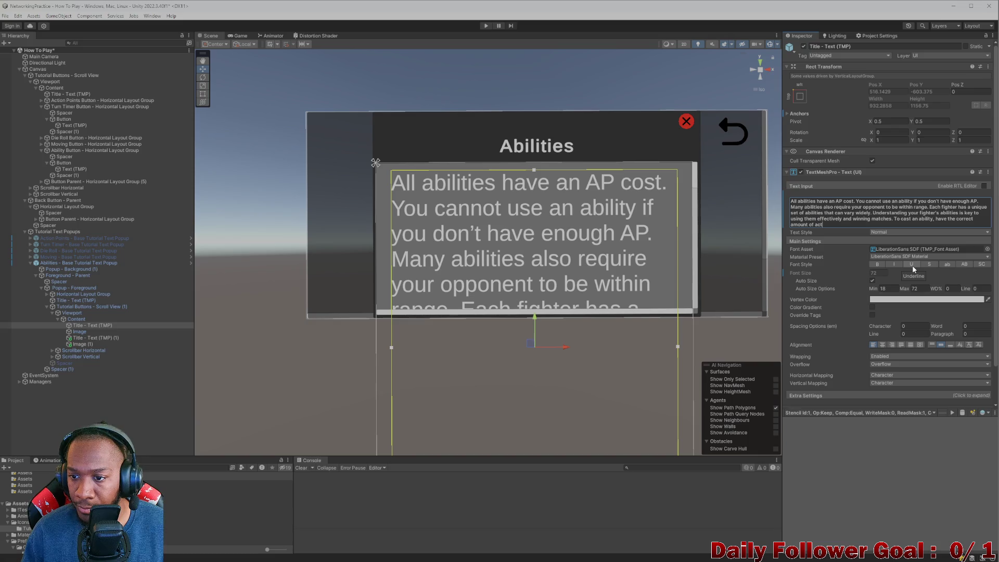
text(AP)
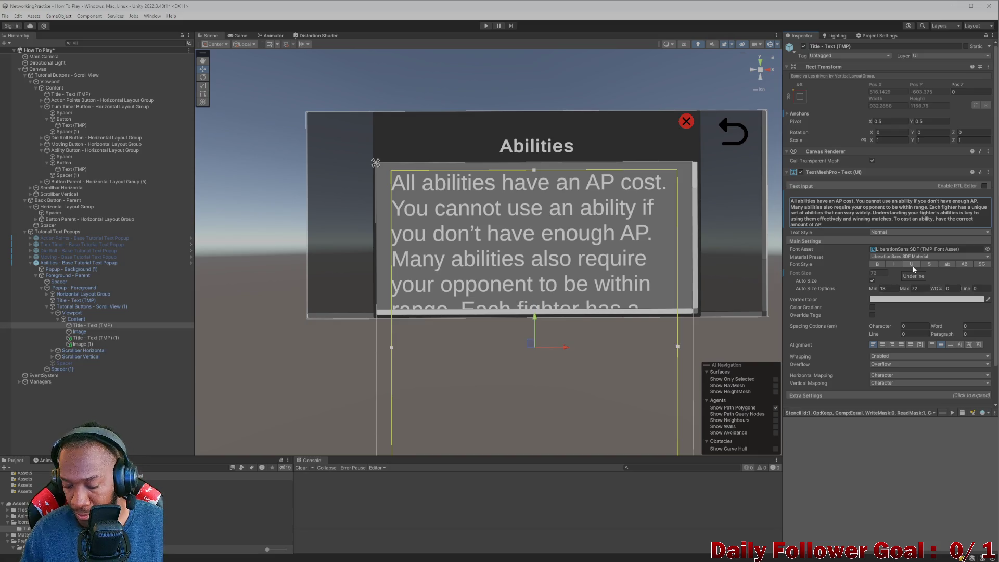
text(, ensure)
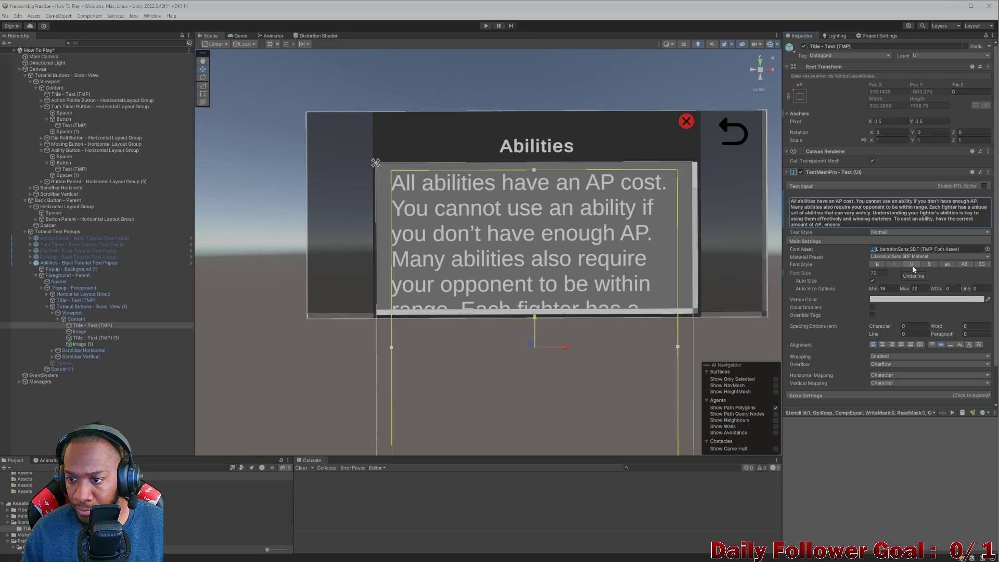
text( your op)
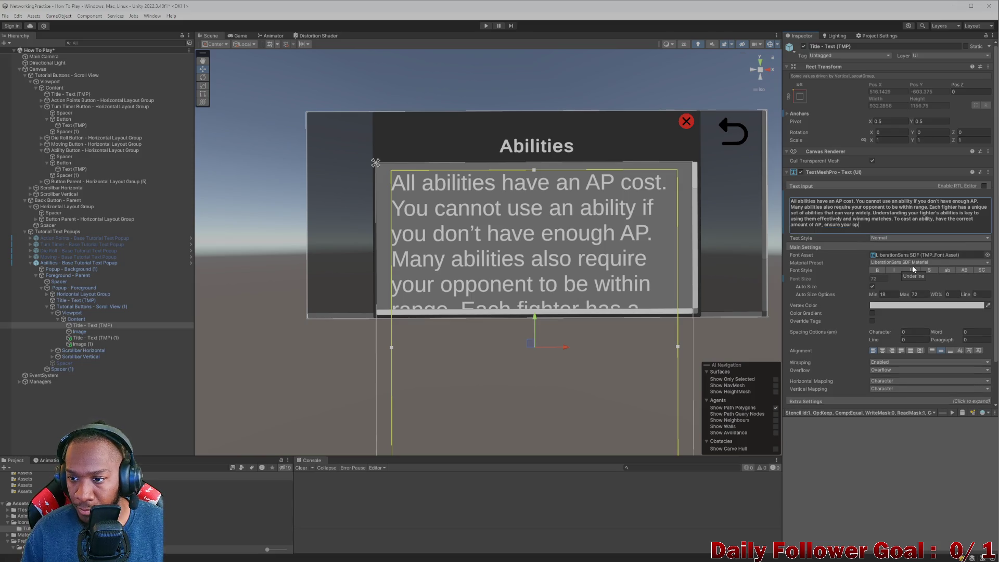
text(ponent is )
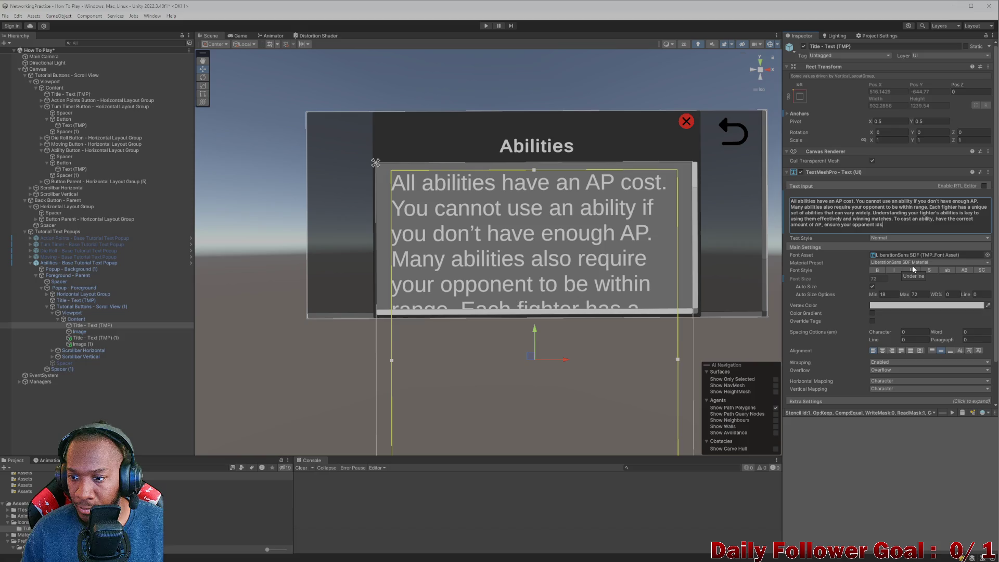
text(in rang)
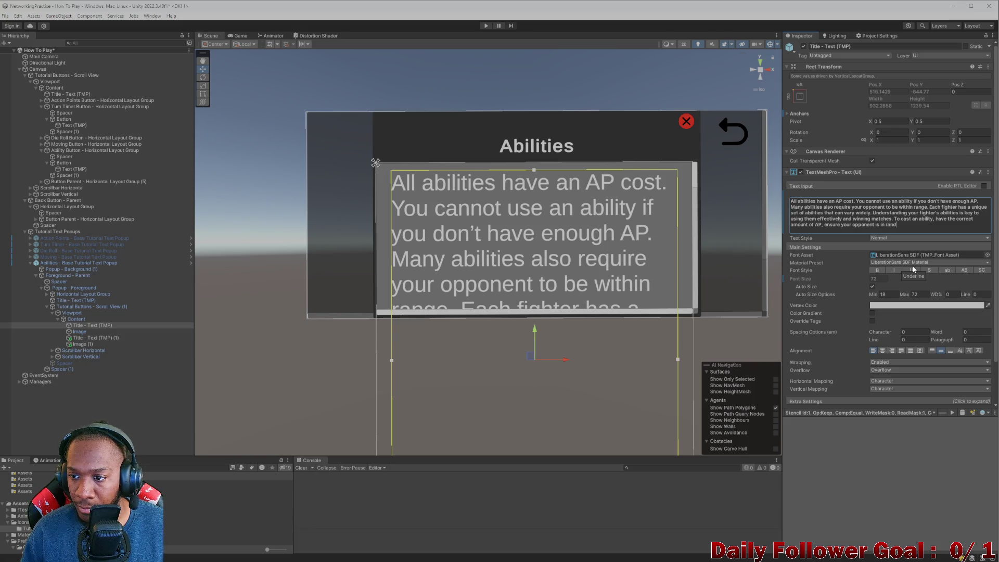
text(e)
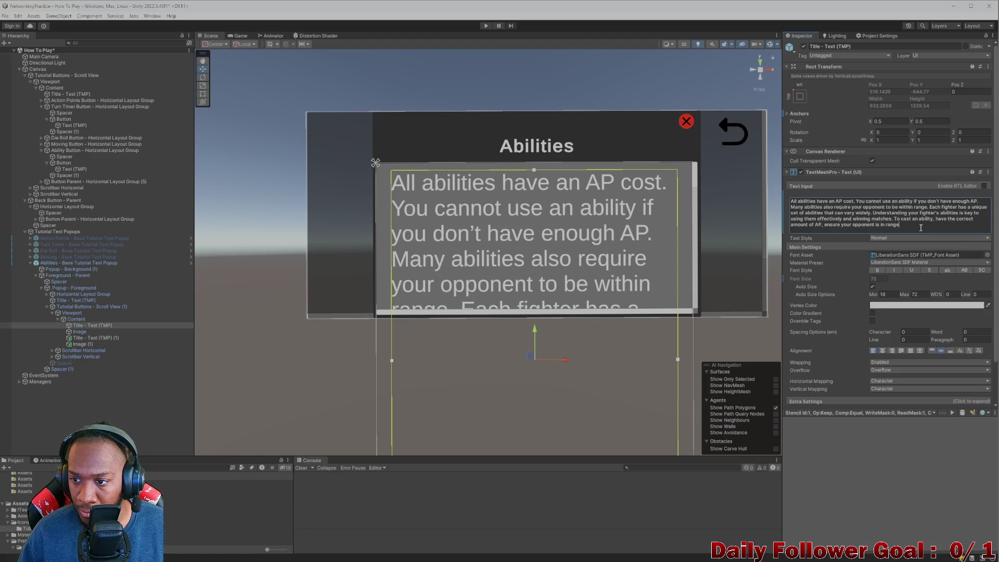
drag(899, 224, 837, 225)
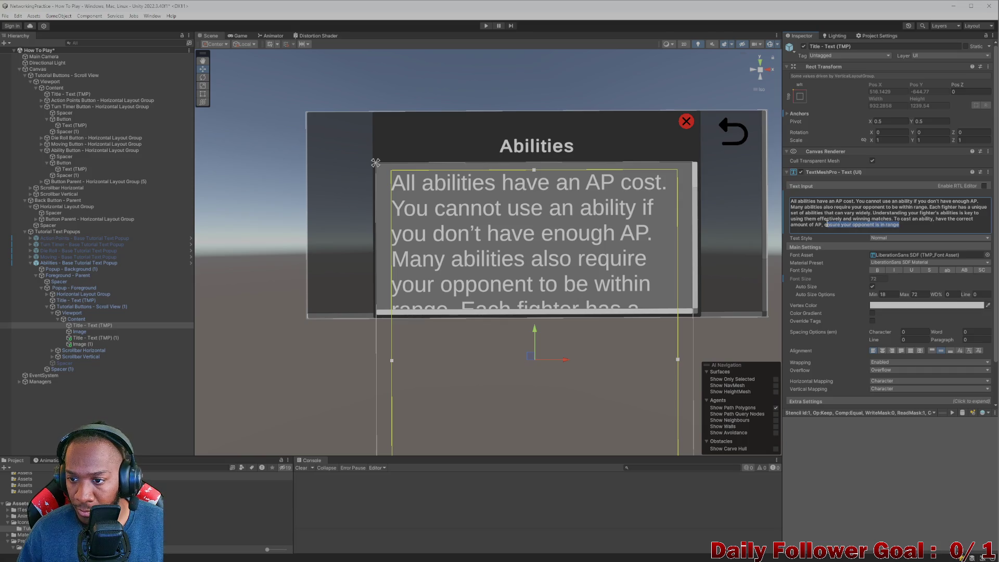
text(e)
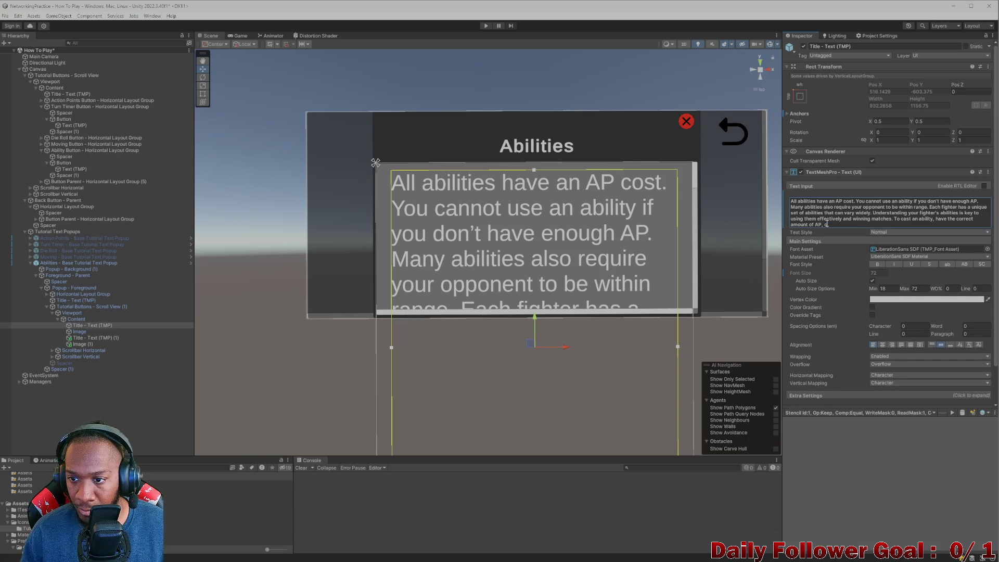
text(k the ability, e)
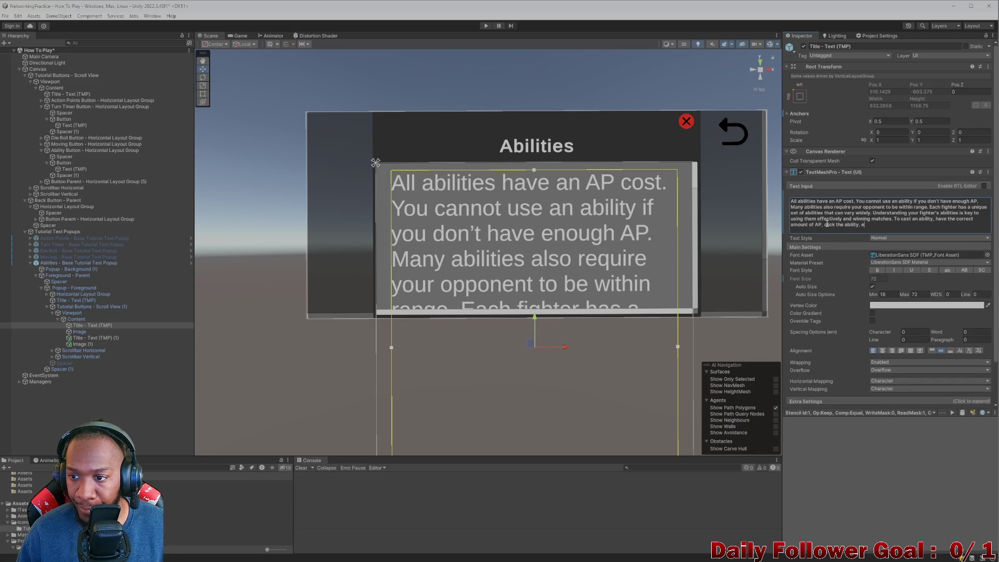
text(nsure your oppon)
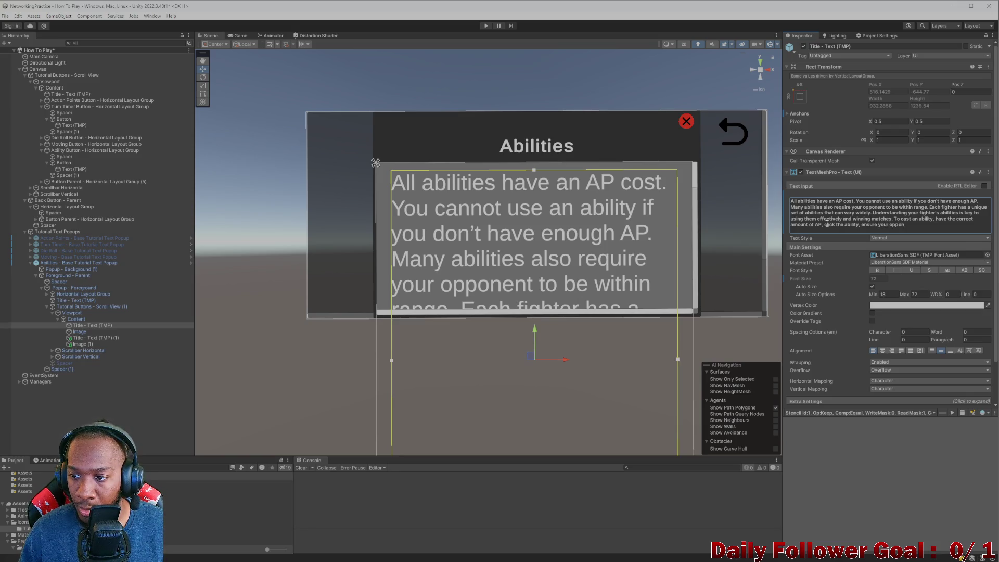
text(etnnt )
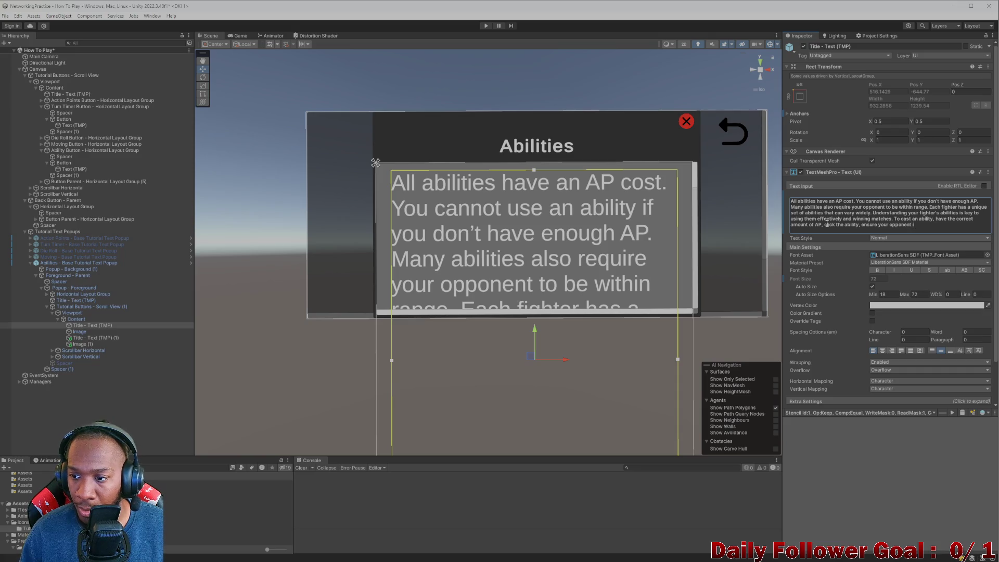
text(nge)
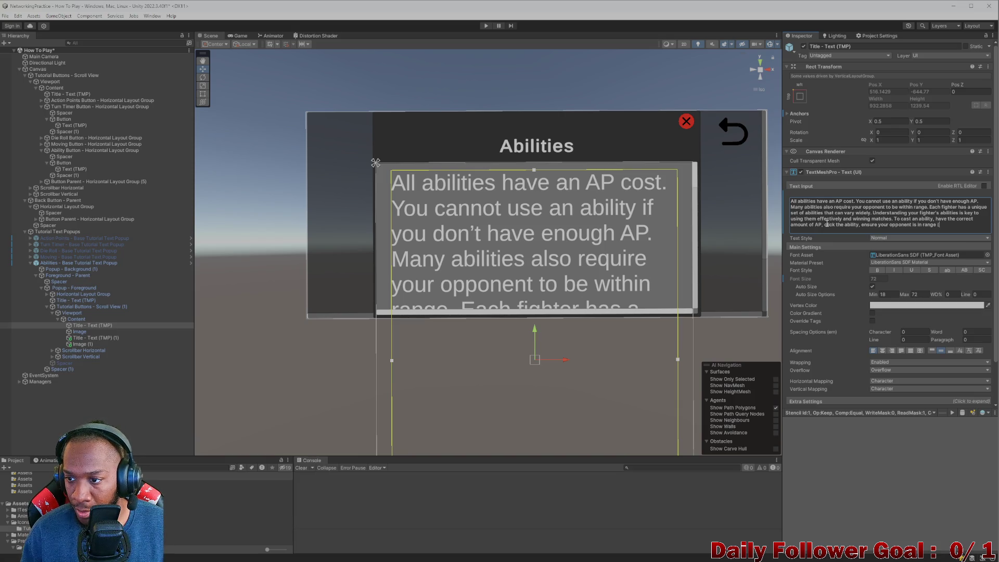
text())
text( neccesa)
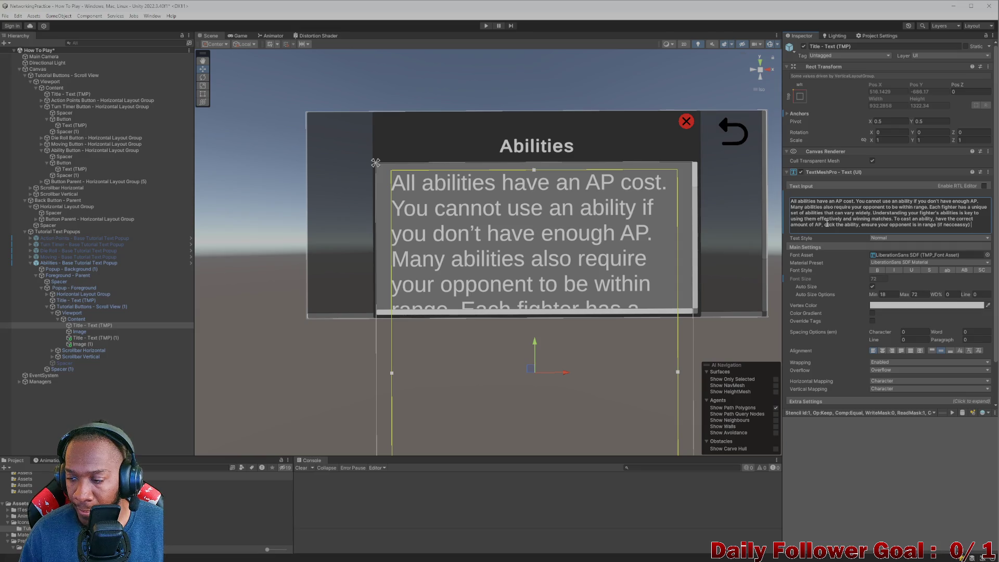
text( the n)
text(n click confi)
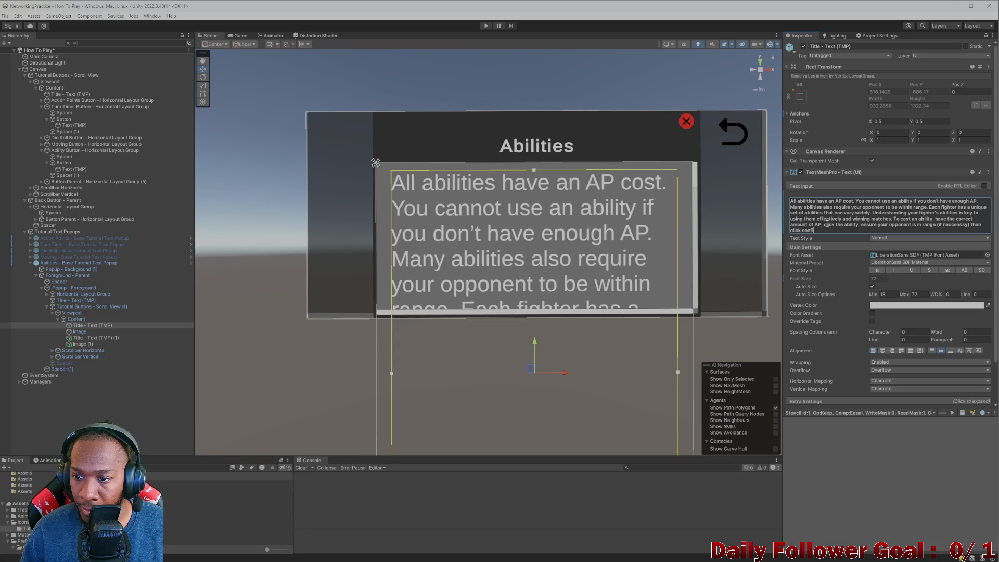
key(BackSpace)
key(BackSpace)
key(BackSpace)
text("C)
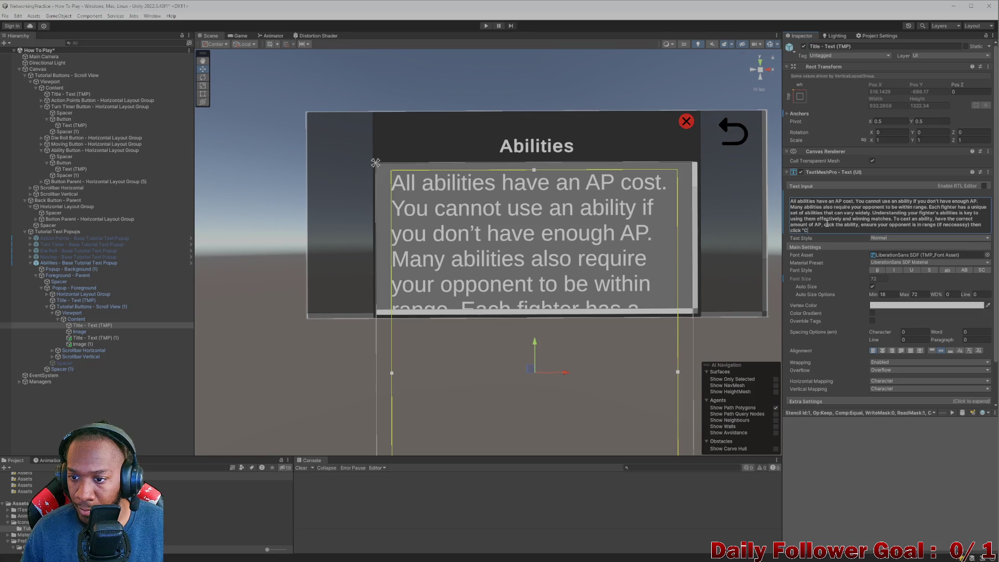
text(onfirm)
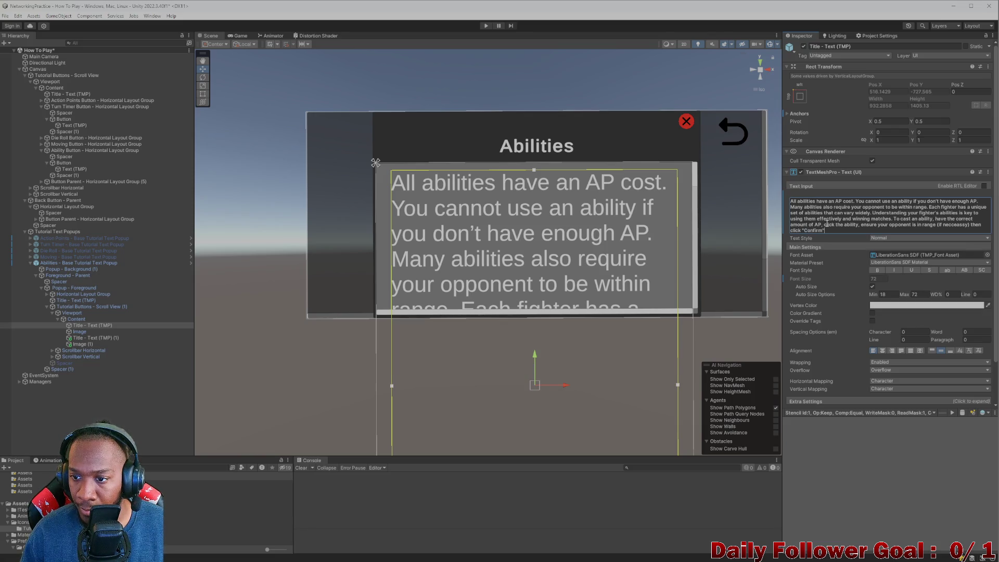
Replace the casting sentence with the reworded version and change 'use' to 'cast'.
mouse_move(825, 230)
mouse_down()
mouse_move(753, 205)
mouse_move(893, 224)
mouse_up()
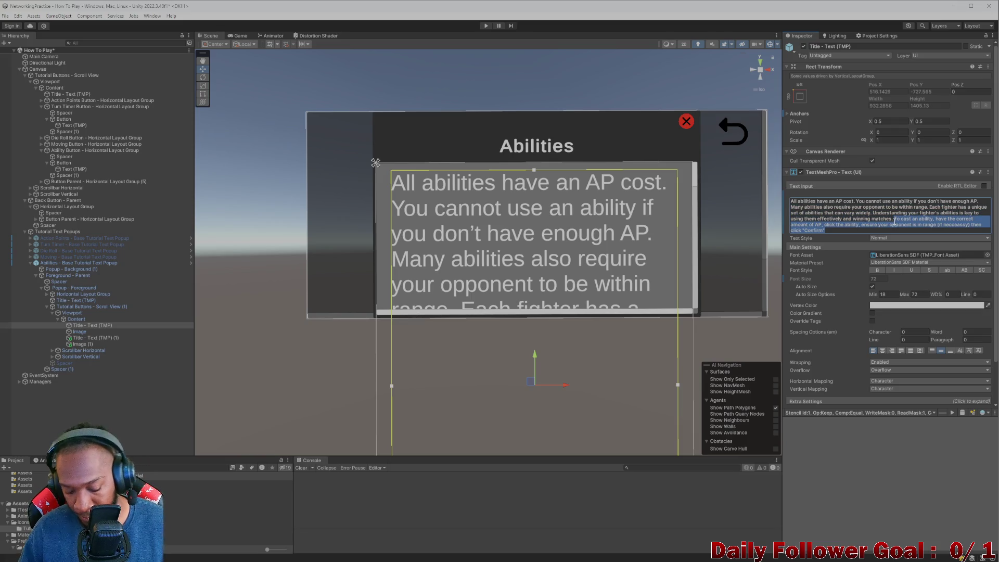
key(alt+Tab)
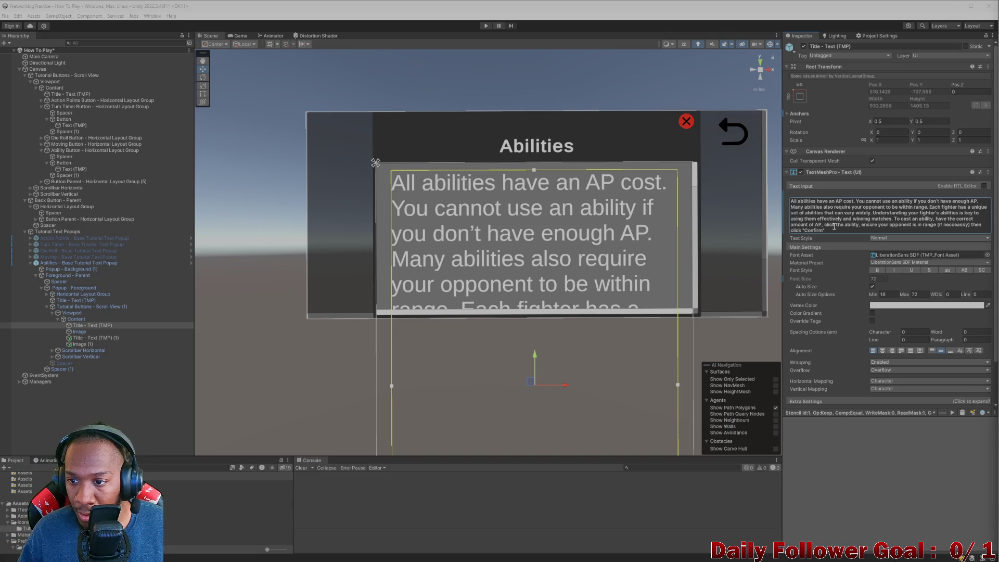
mouse_move(823, 231)
mouse_down()
mouse_move(884, 210)
mouse_move(833, 229)
mouse_move(895, 218)
mouse_up()
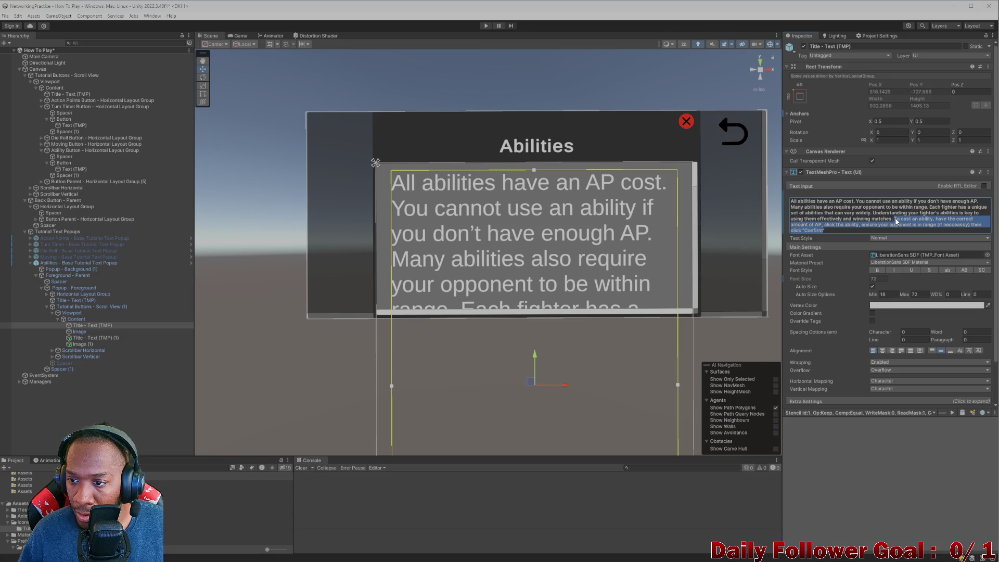
key(ctrl+v)
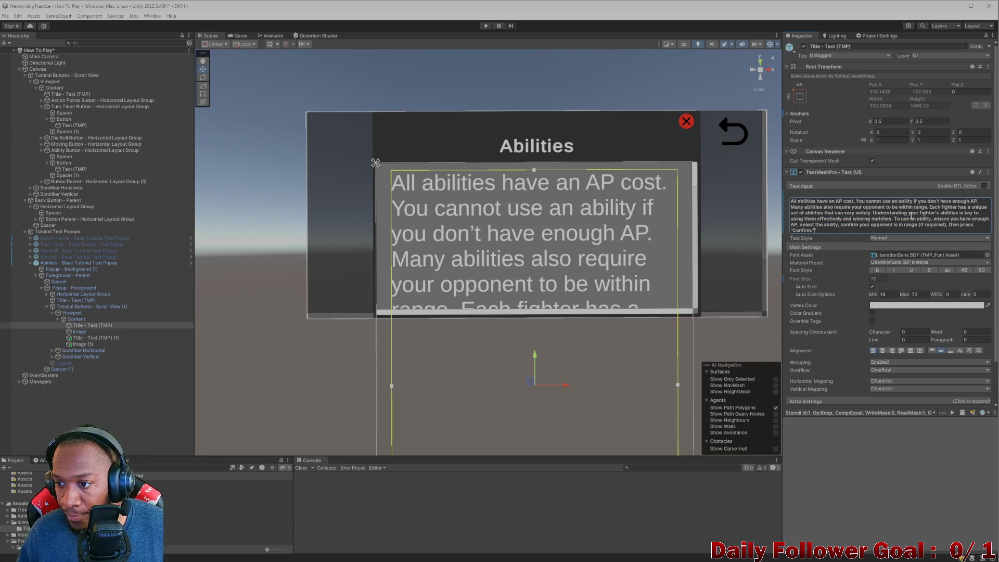
double_click(910, 215)
text(cast)
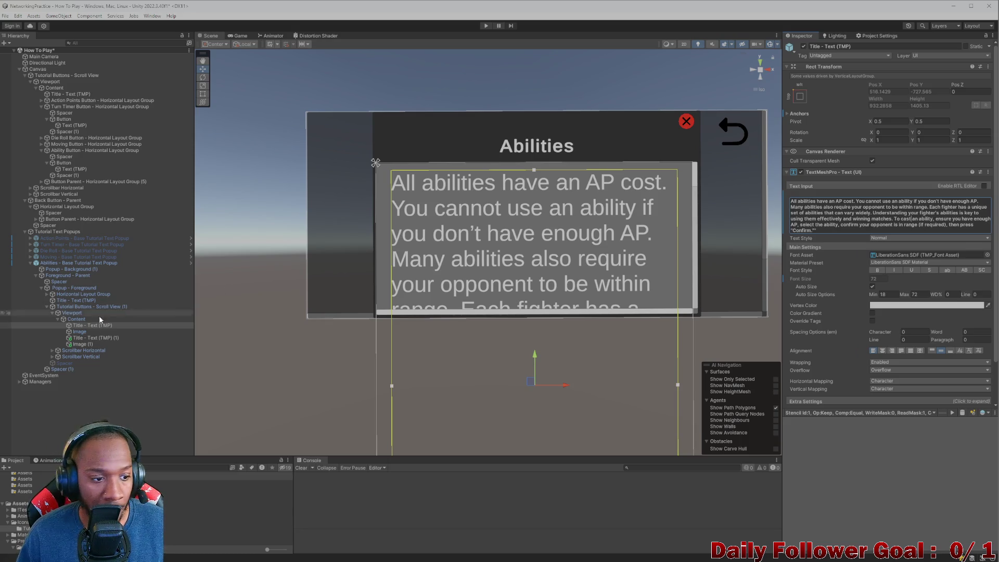
click(86, 333)
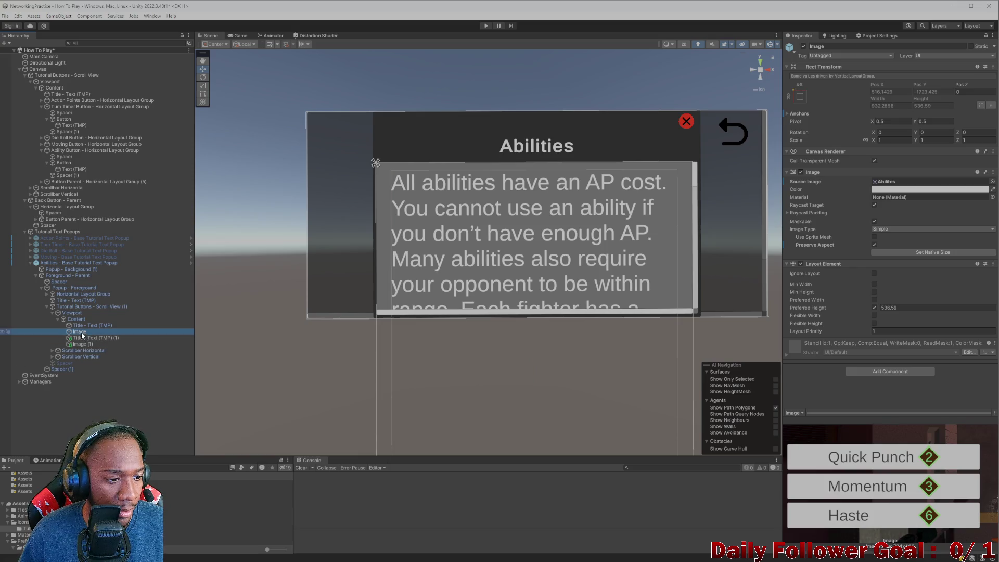
Delete the casting sentence from the end of the first text block's body.
click(82, 324)
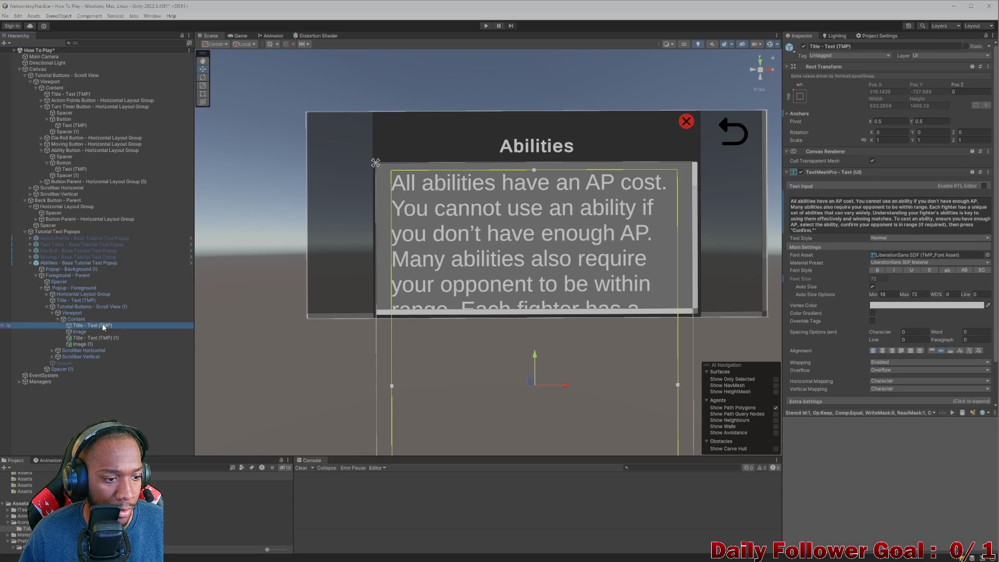
click(815, 230)
drag(814, 230, 896, 221)
key(BackSpace)
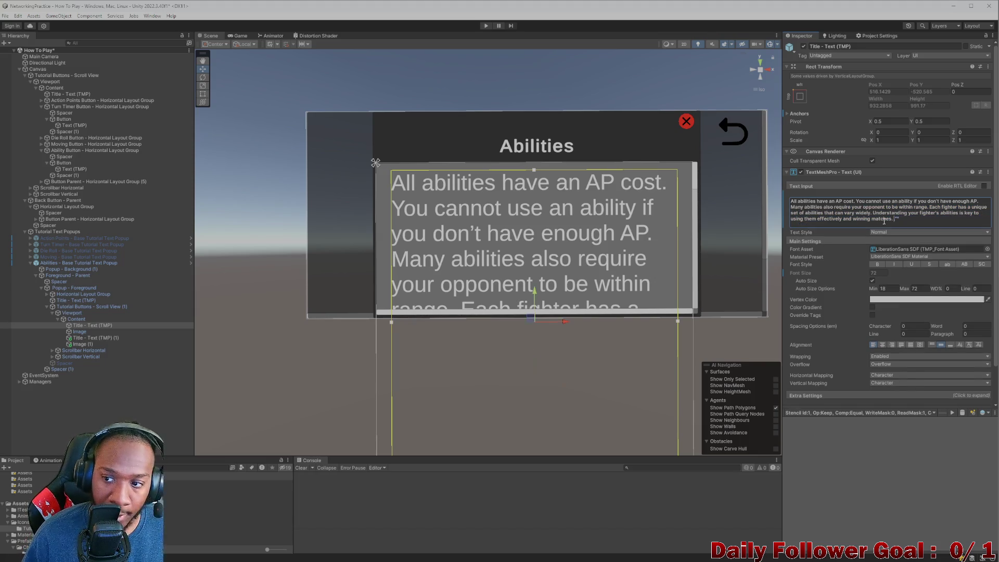
key(ctrl+z)
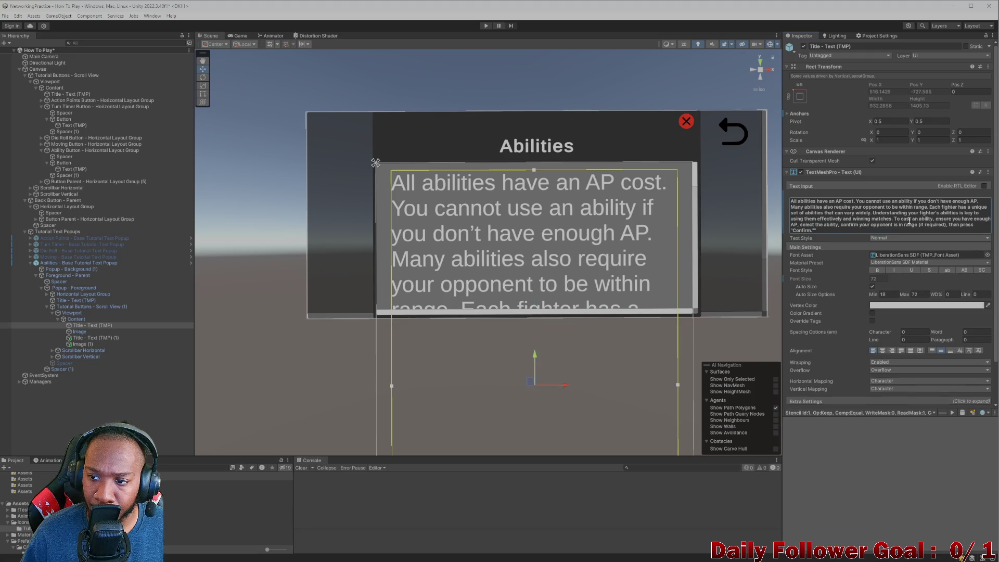
mouse_move(811, 231)
mouse_down()
mouse_move(805, 223)
mouse_move(827, 228)
mouse_move(799, 228)
mouse_move(915, 227)
mouse_move(884, 212)
mouse_move(891, 220)
mouse_up()
key(ctrl+c)
key(BackSpace)
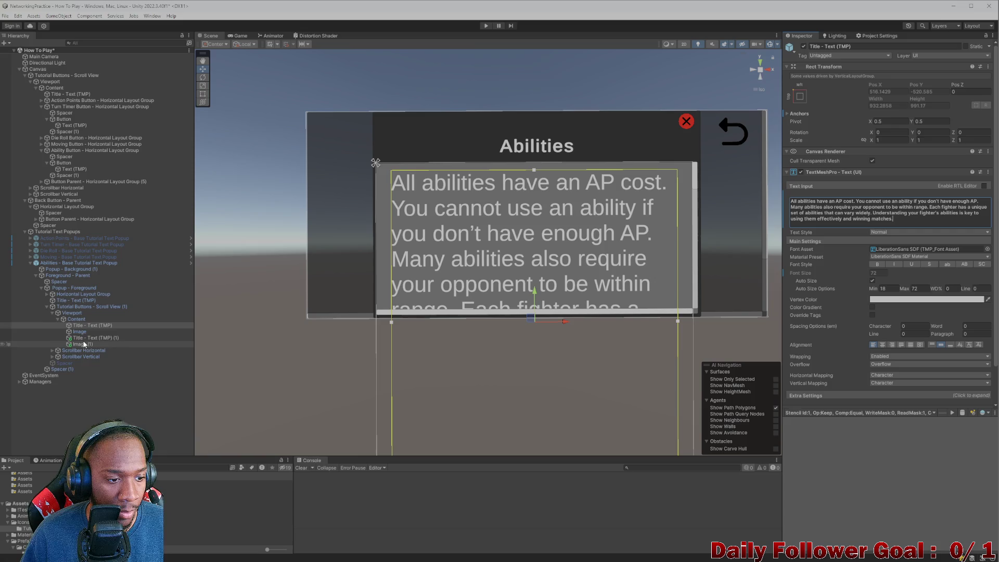
Paste the casting instructions into the second text block and delete the leftover Image (1).
click(95, 338)
click(884, 213)
key(ctrl+a)
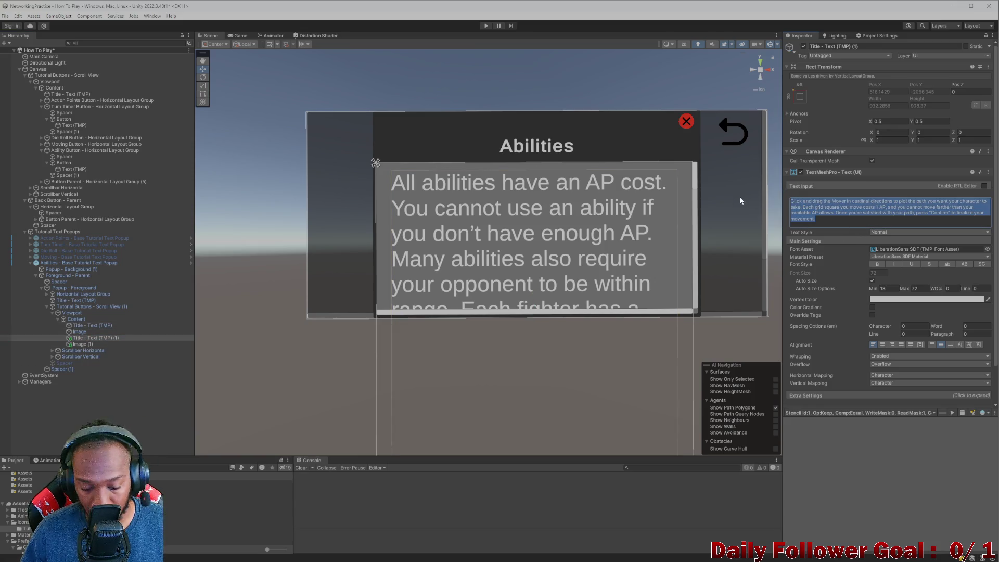
key(ctrl+v)
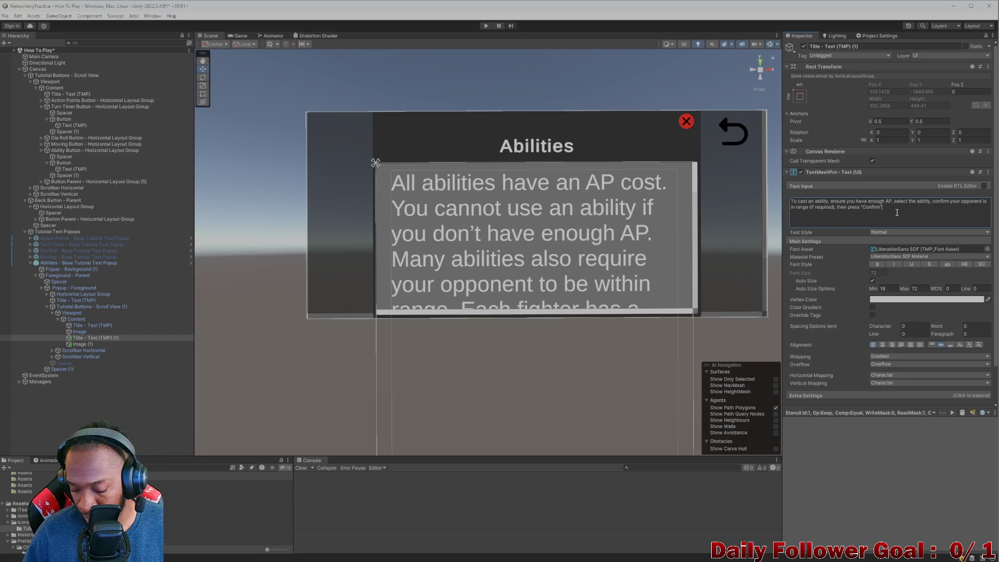
click(86, 344)
key(Delete)
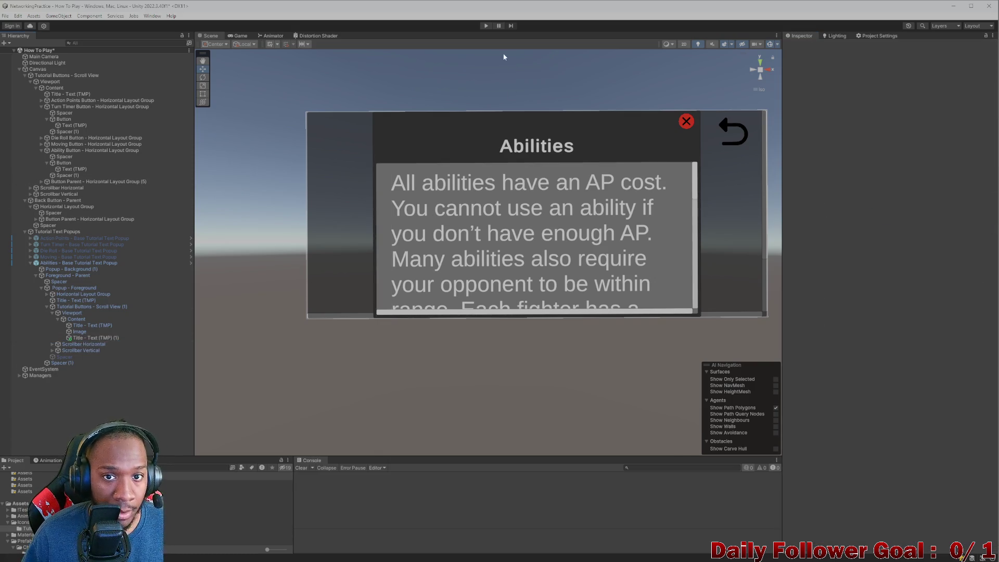
Run the scene and scroll through the Abilities popup to review the rewritten text.
click(486, 26)
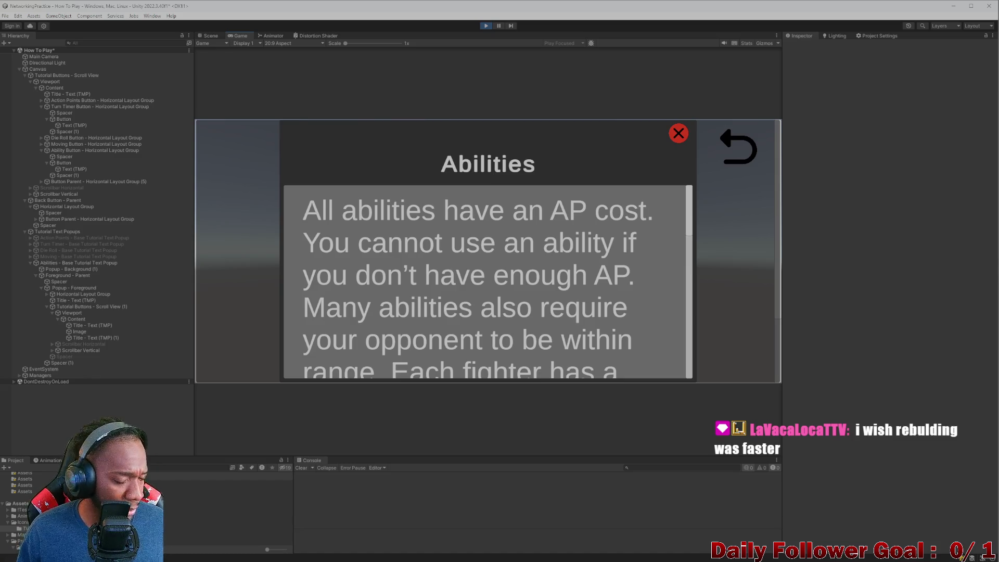
scroll(403, 170, down, 4)
scroll(411, 198, up, 8)
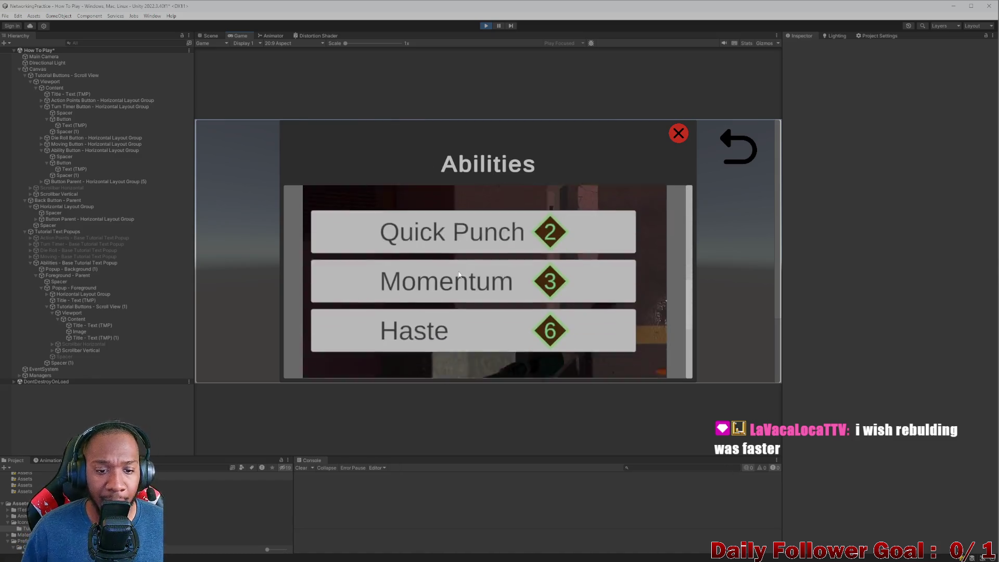
scroll(432, 214, down, 10)
scroll(453, 223, up, 2)
scroll(470, 233, down, 1)
scroll(470, 232, up, 4)
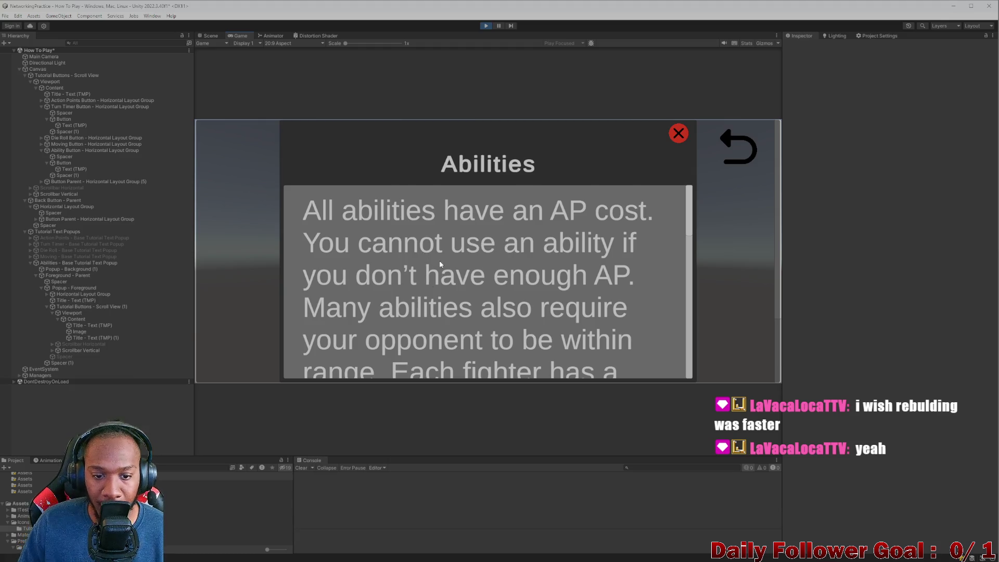
scroll(463, 276, down, 6)
scroll(473, 305, down, 4)
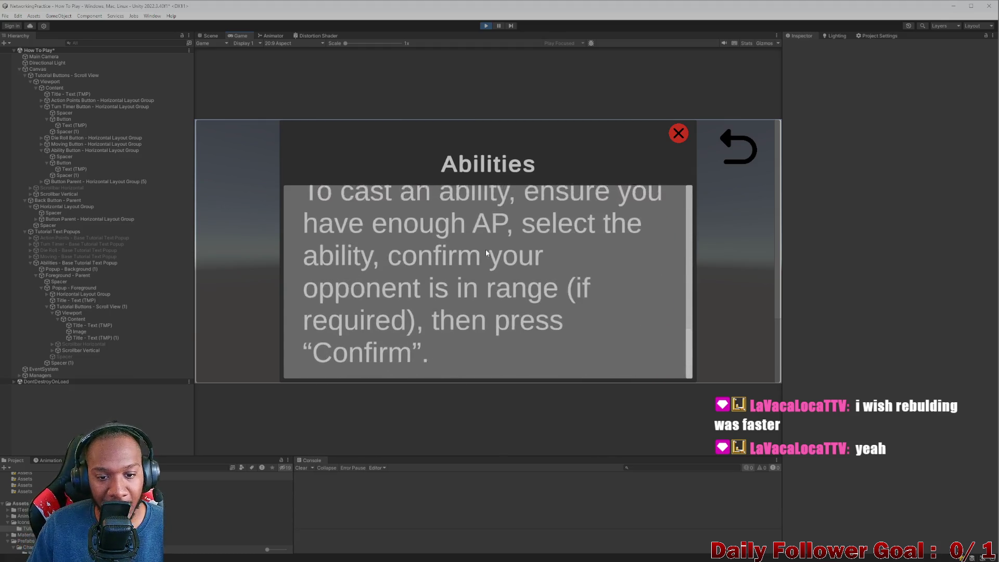
scroll(481, 296, up, 4)
scroll(480, 301, down, 6)
scroll(479, 304, up, 3)
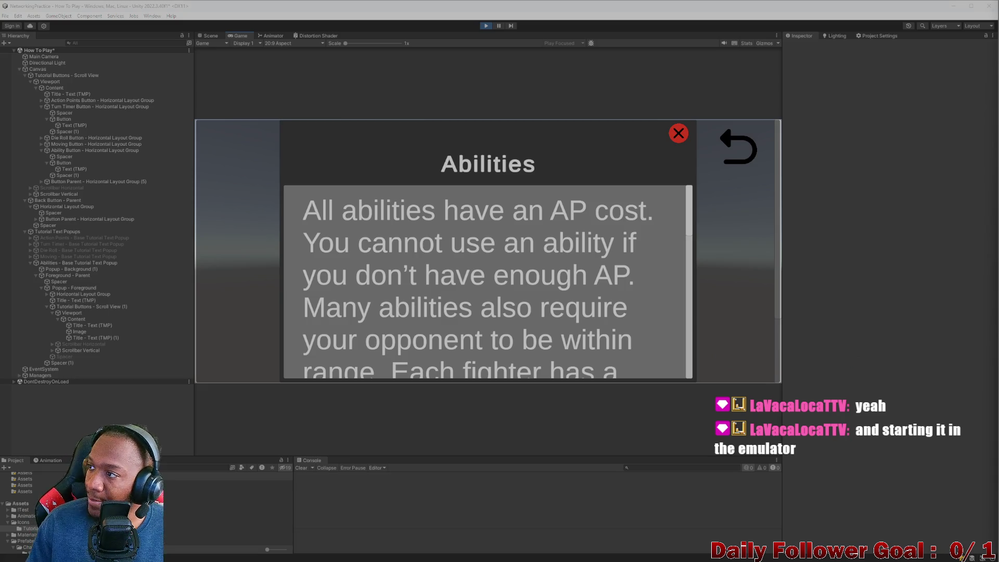
scroll(398, 229, down, 3)
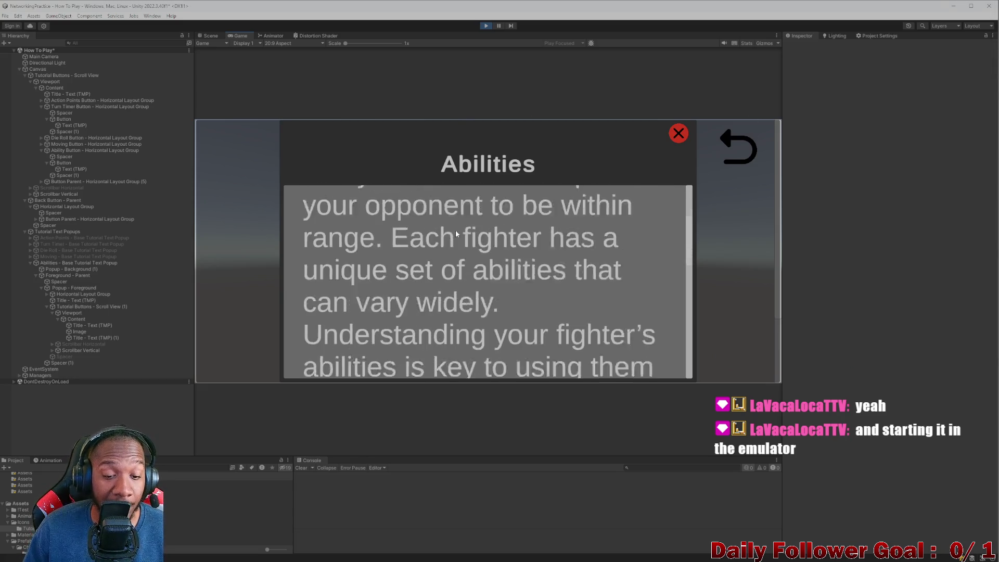
scroll(456, 234, down, 10)
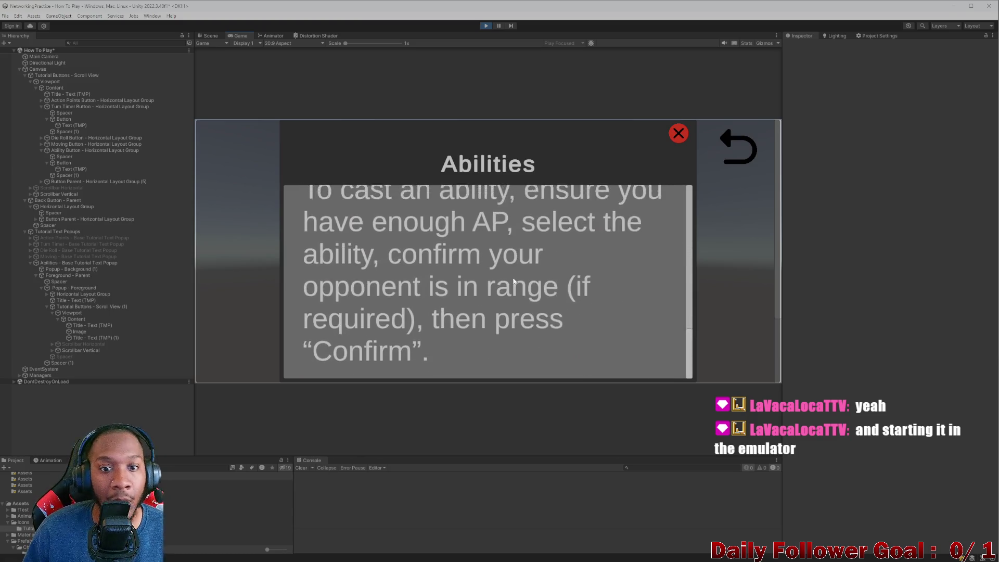
scroll(513, 281, up, 10)
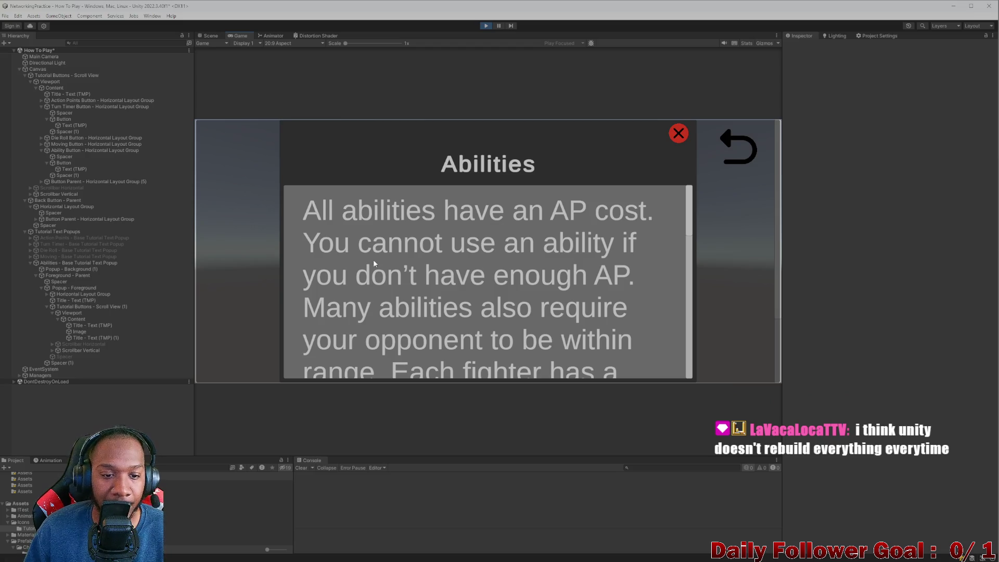
scroll(373, 262, down, 1)
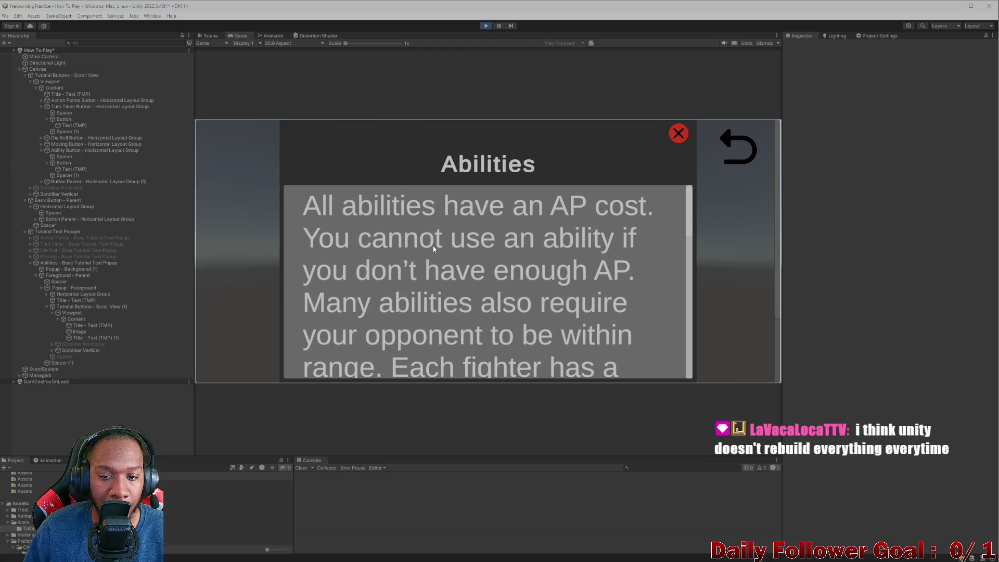
Stop the game and change 'use' to 'cast' in the popup's first text block.
click(486, 26)
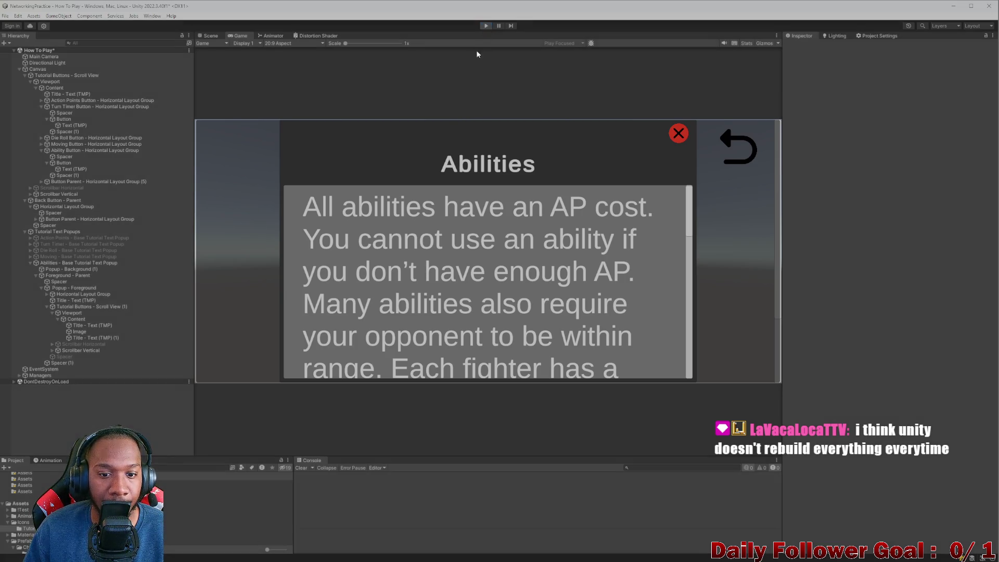
click(524, 209)
click(524, 209)
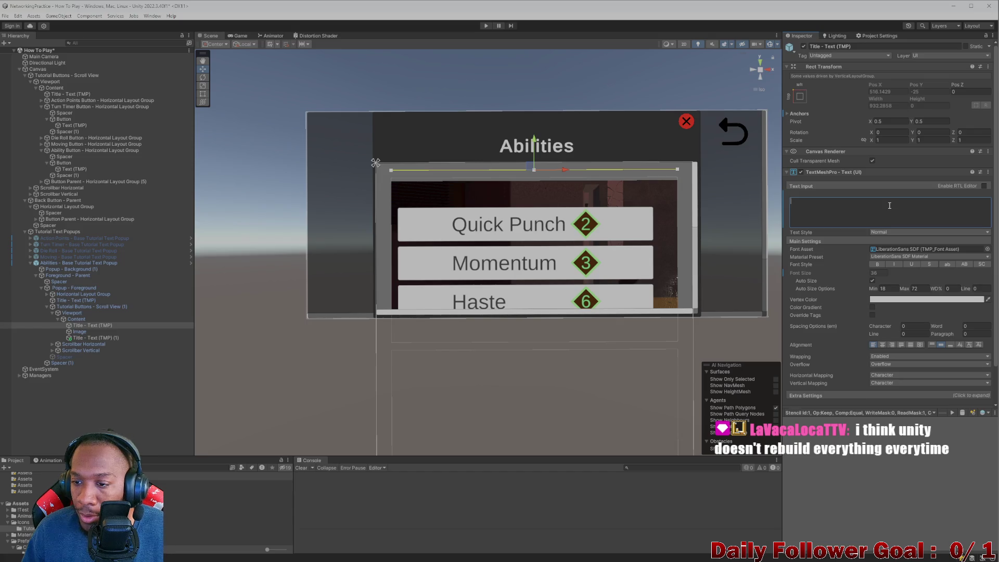
key(ctrl+z)
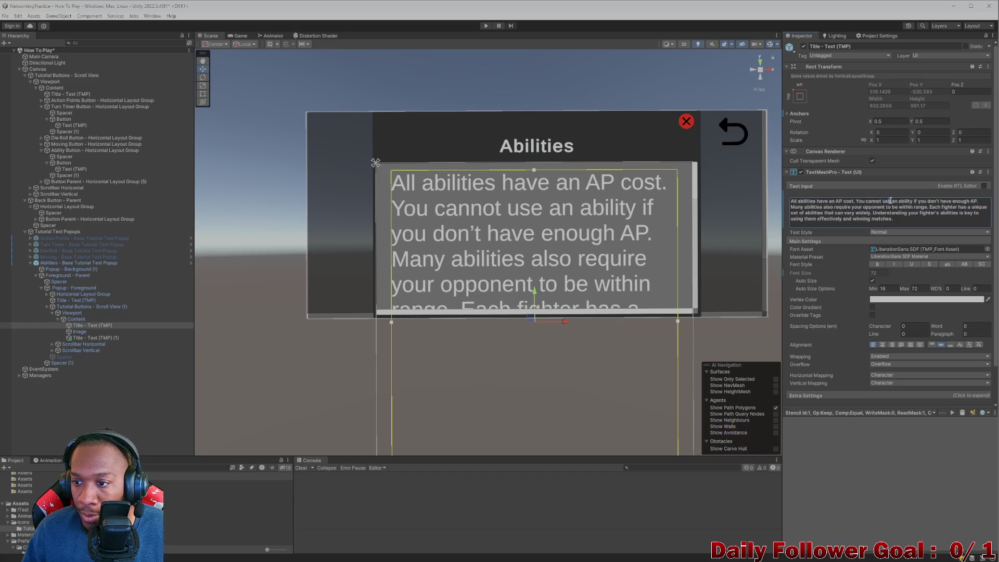
click(890, 201)
key(BackSpace)
key(BackSpace)
key(BackSpace)
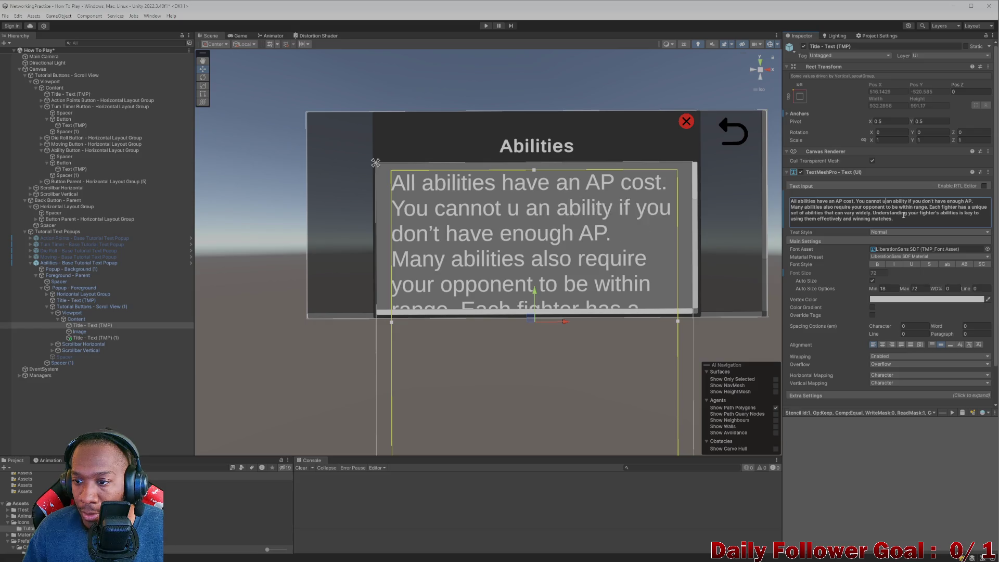
text(cat)
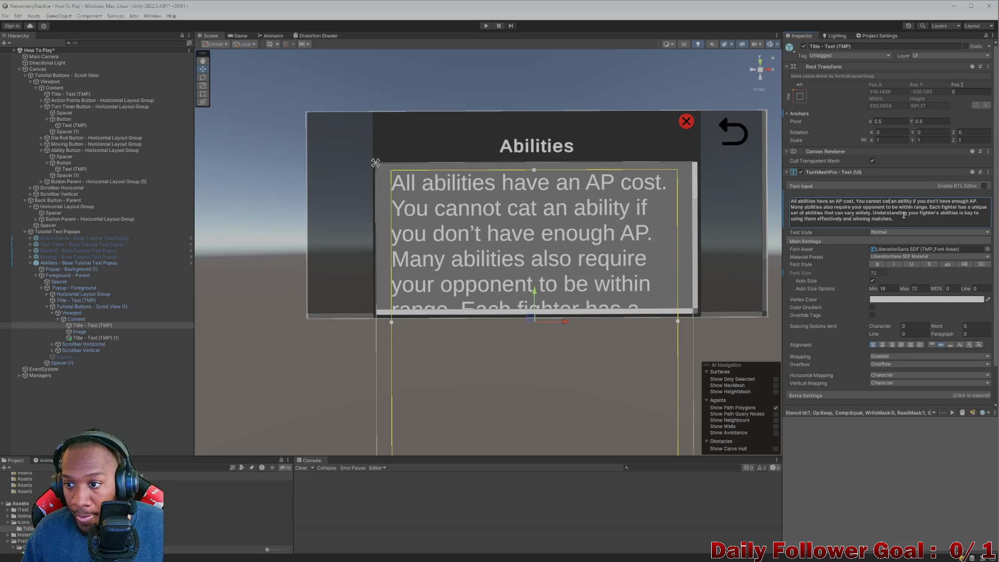
key(BackSpace)
text(st)
click(555, 154)
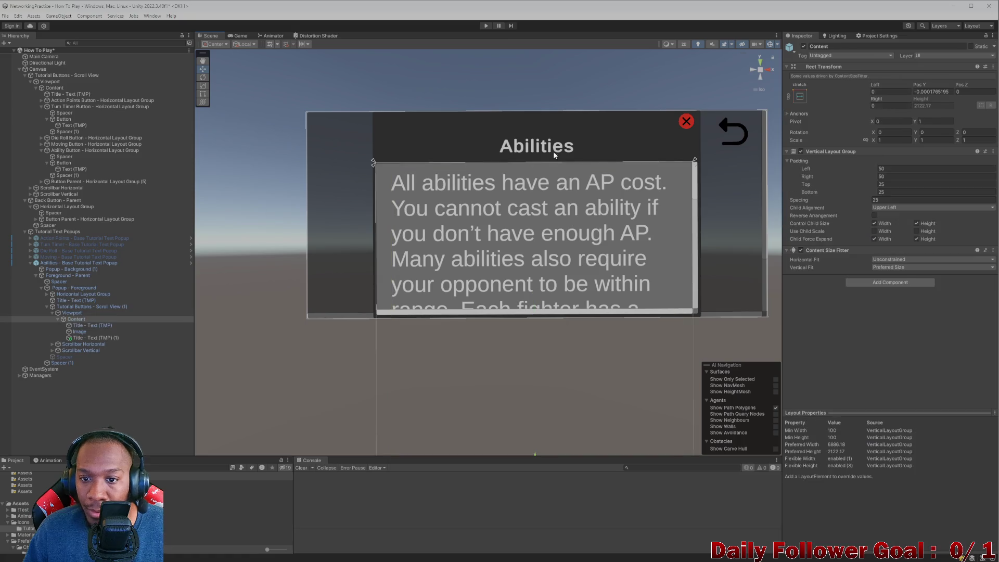
Run the scene again and scroll the Abilities popup to check the edit.
click(485, 26)
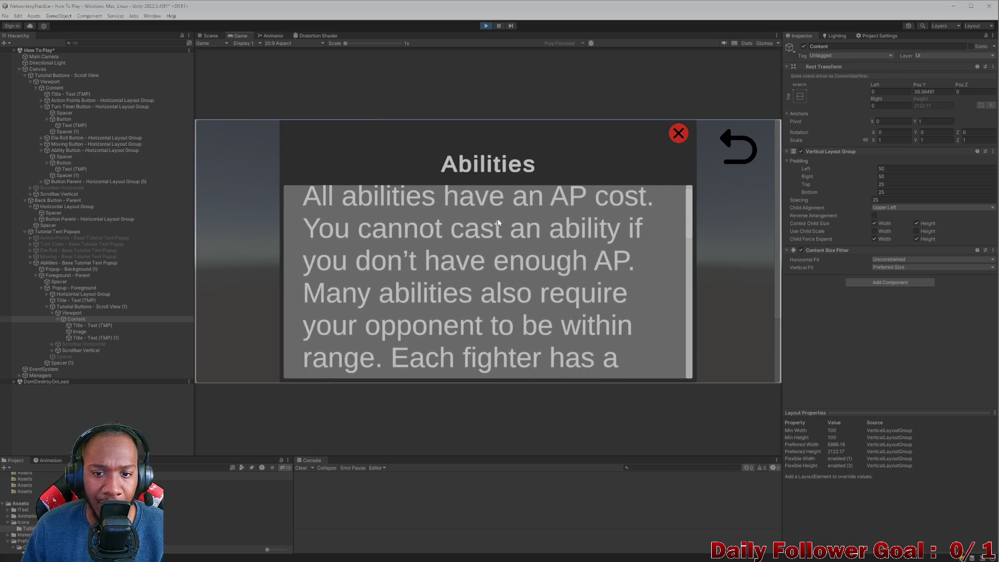
scroll(473, 219, down, 2)
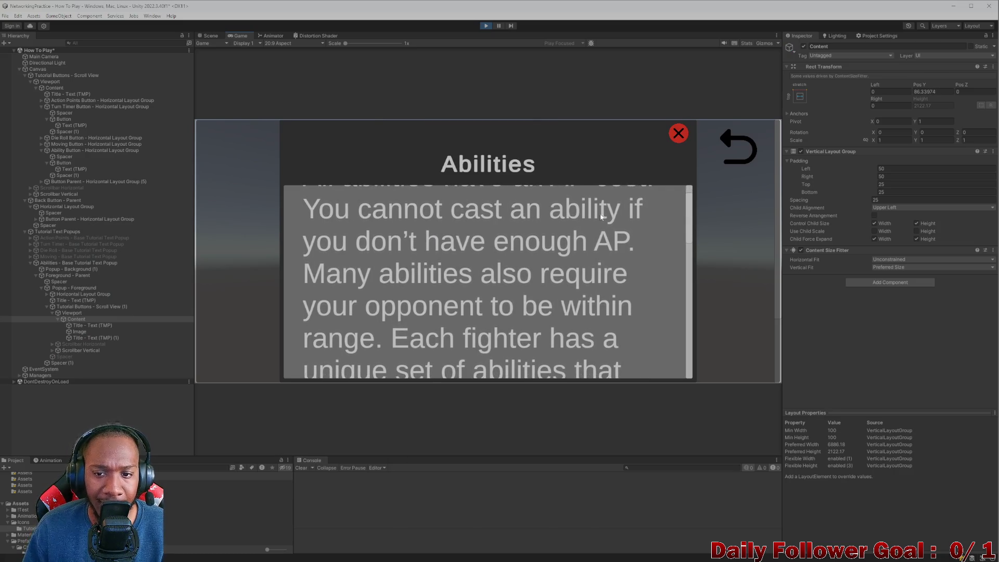
scroll(332, 252, down, 2)
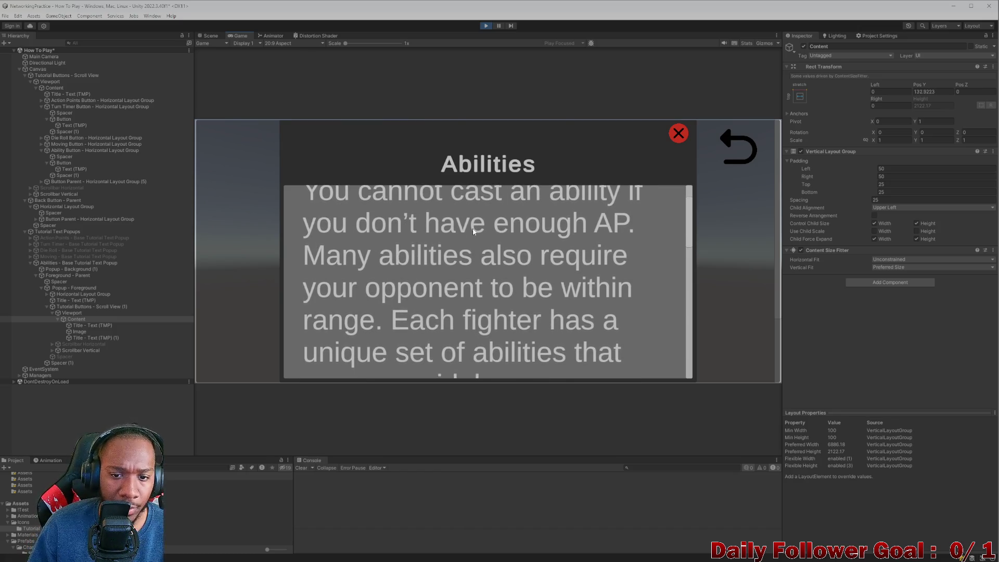
scroll(377, 259, down, 2)
scroll(498, 248, down, 2)
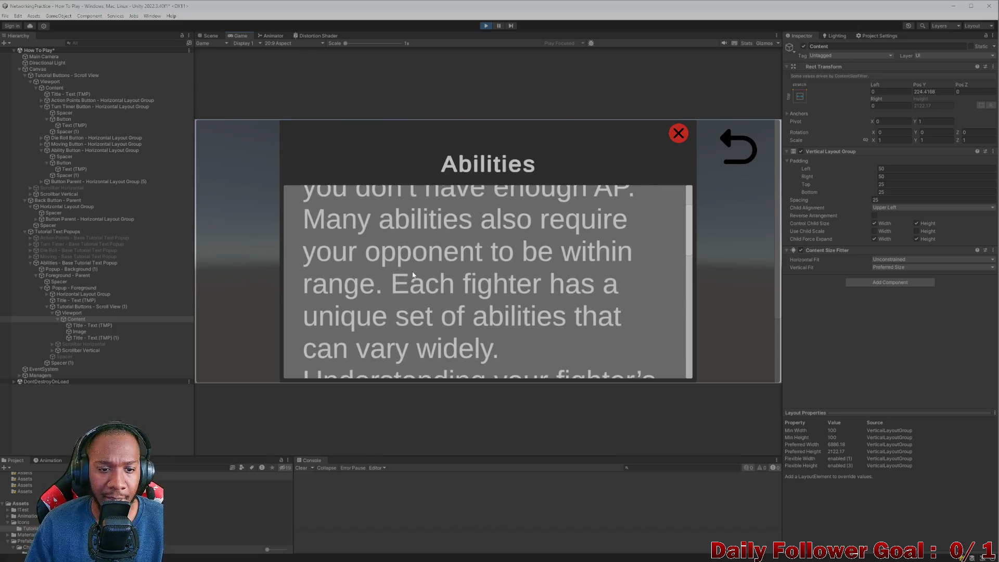
scroll(394, 289, down, 2)
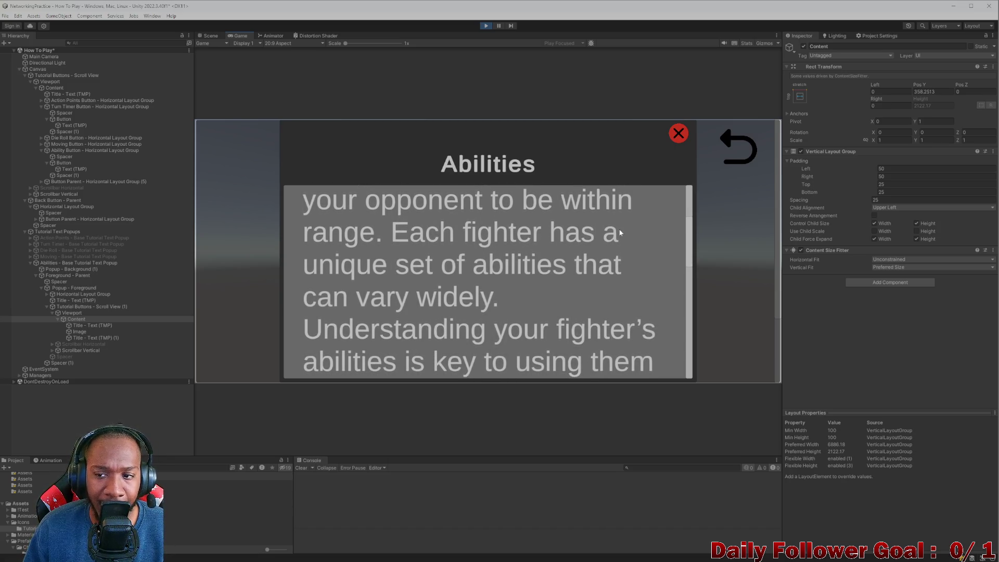
Duplicate the first text block below the Image and delete its sentences up to 'range.'.
click(486, 26)
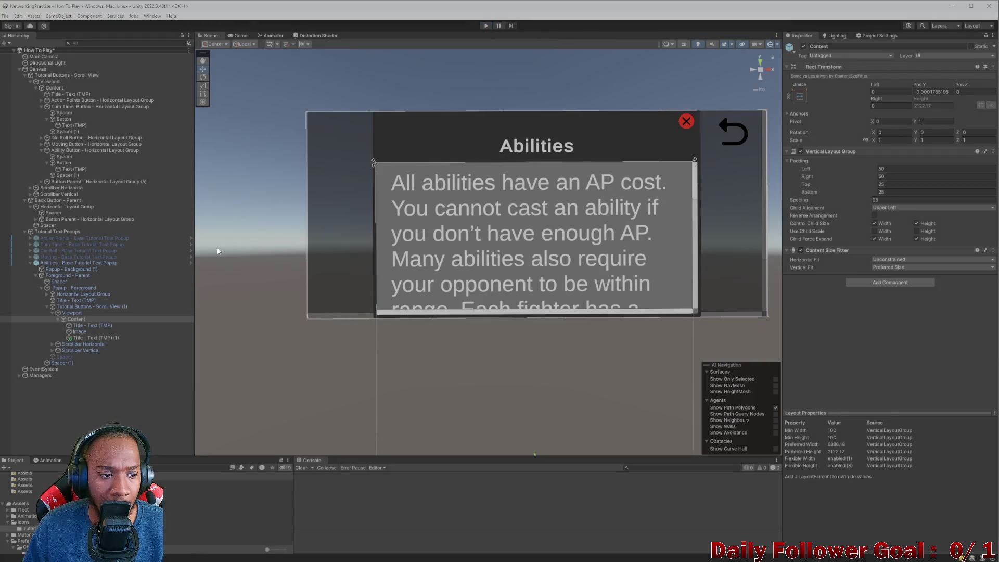
click(80, 331)
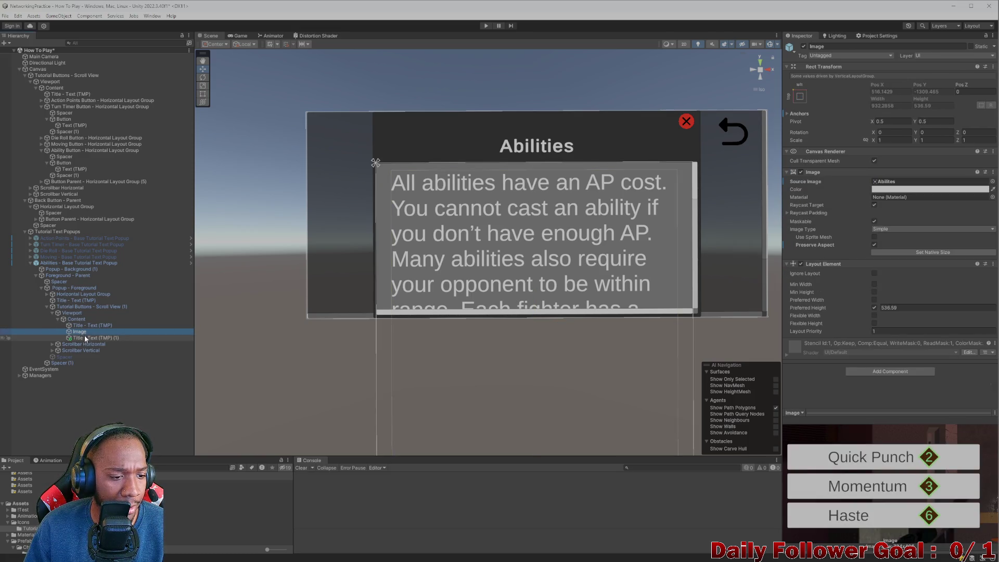
click(88, 326)
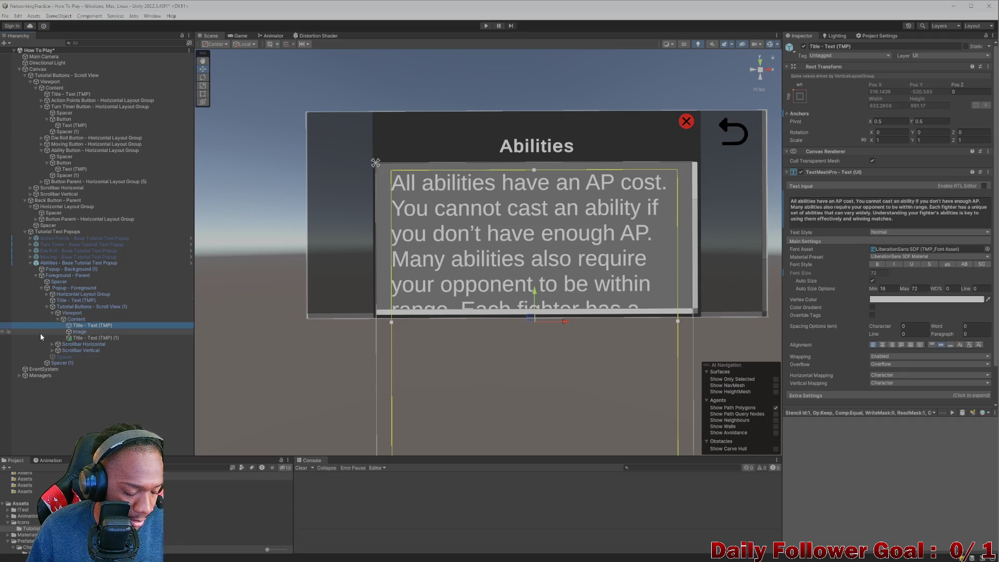
key(ctrl+d)
drag(89, 332, 92, 344)
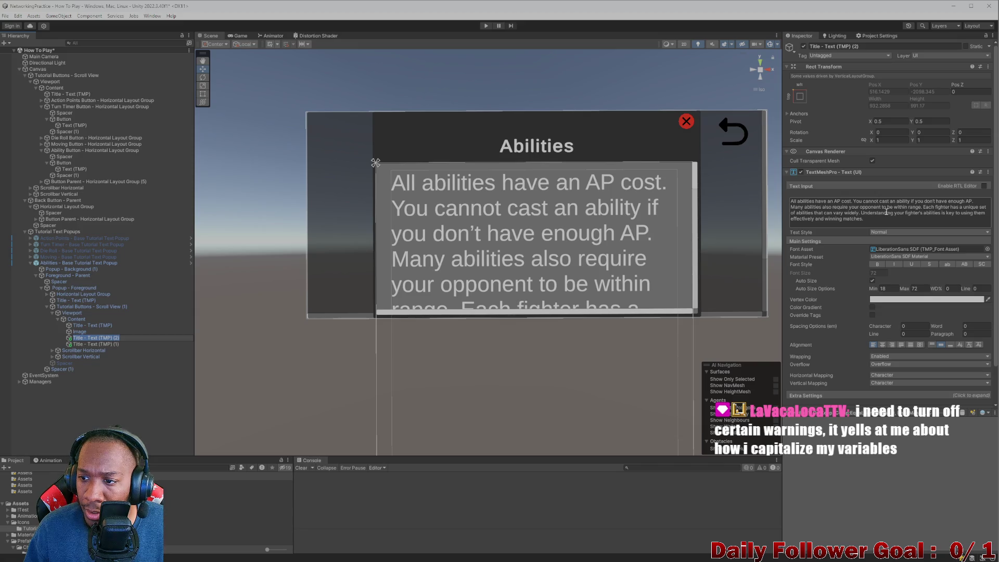
drag(923, 208, 790, 200)
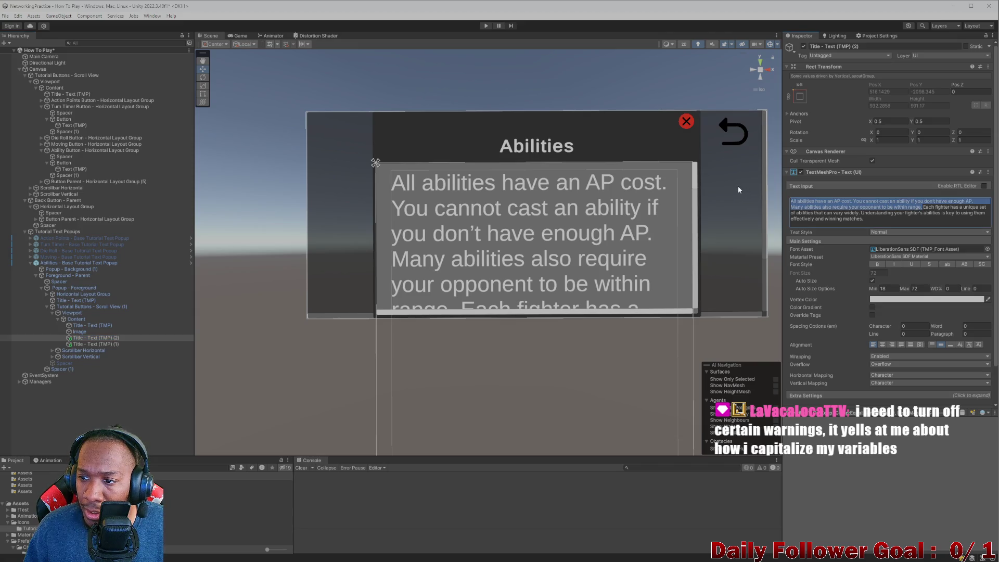
key(BackSpace)
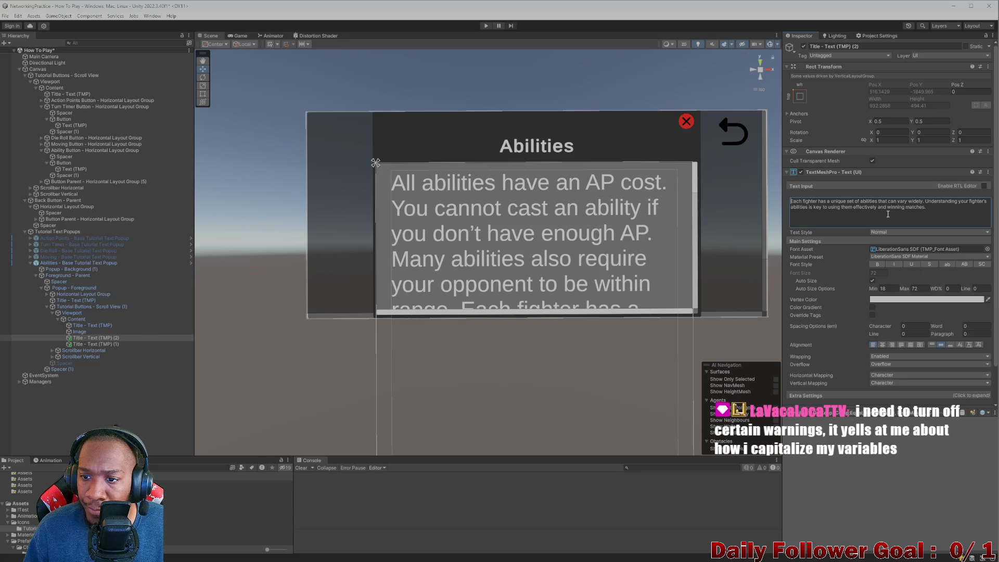
Cut the 'Each fighter…' paragraph from the first block after 'range.' and start the game.
click(95, 324)
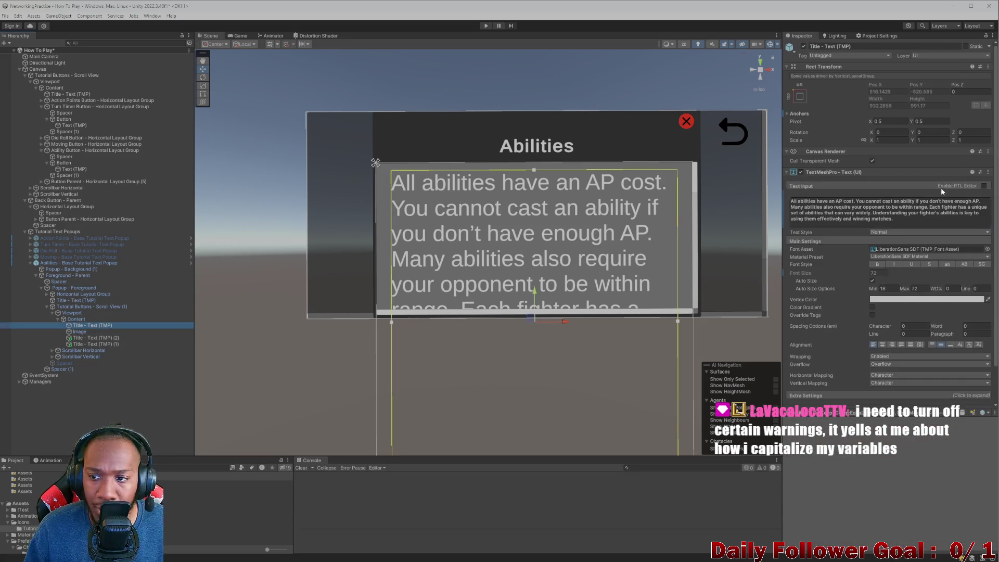
click(911, 225)
drag(893, 219, 930, 207)
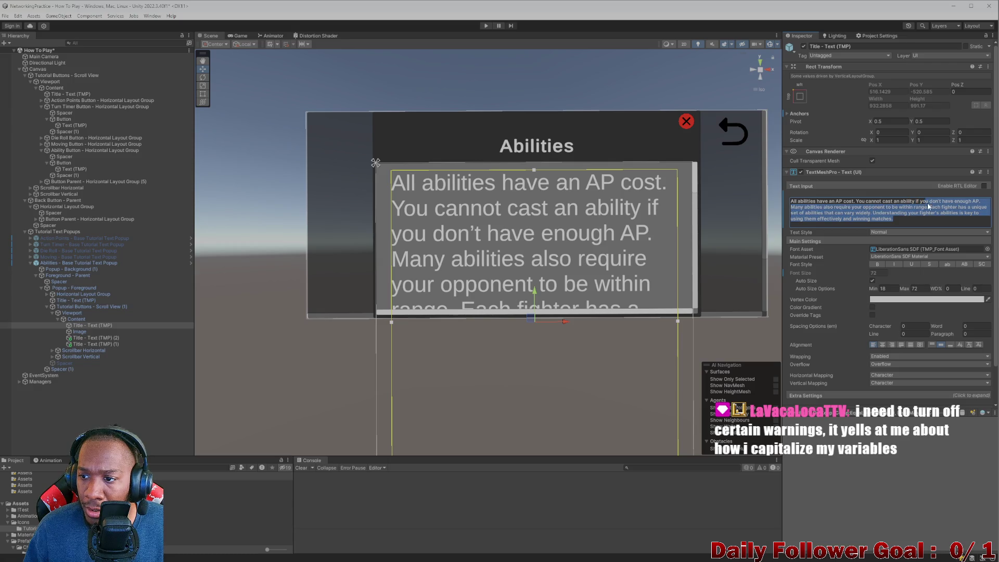
key(BackSpace)
key(Return)
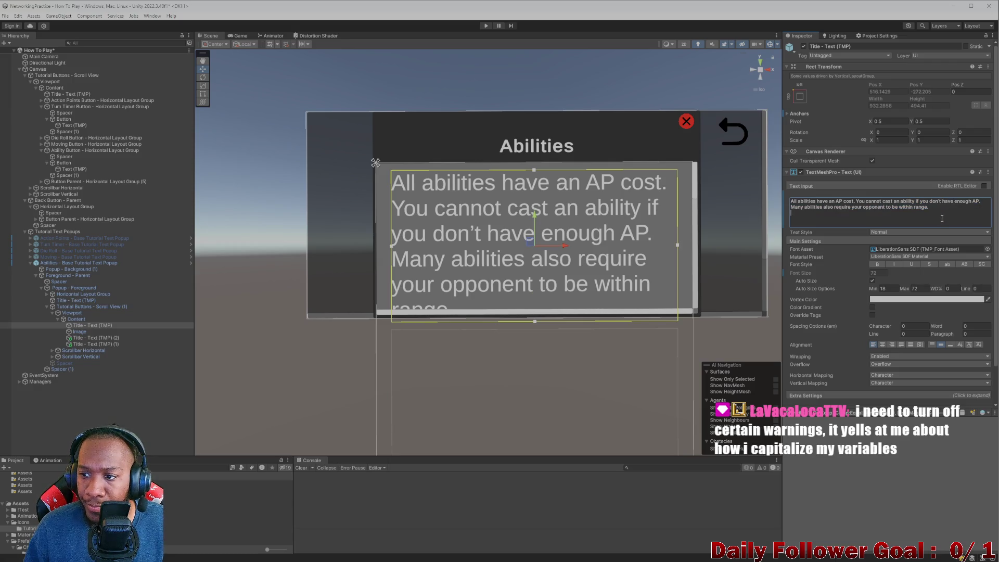
key(ctrl+a)
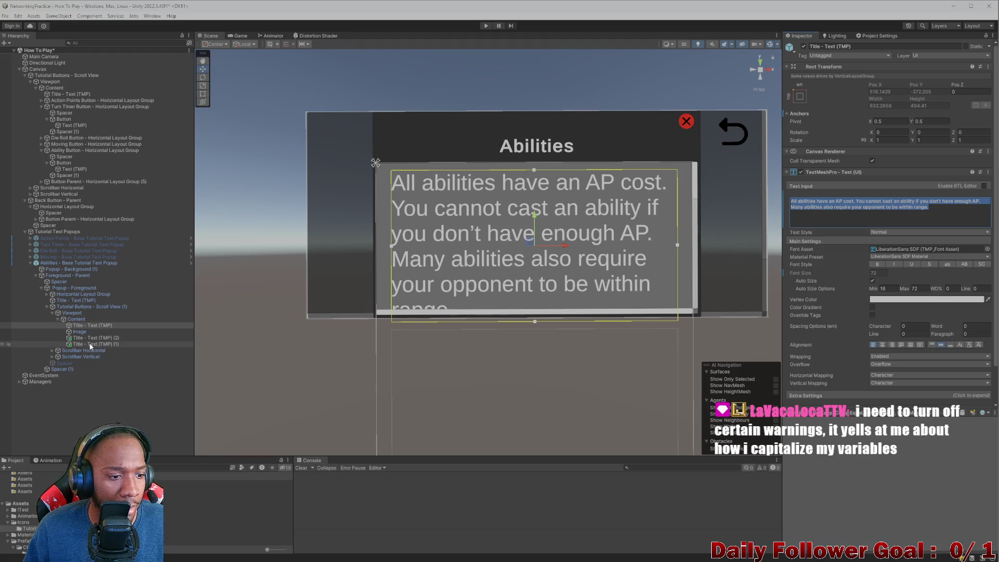
click(81, 332)
click(88, 344)
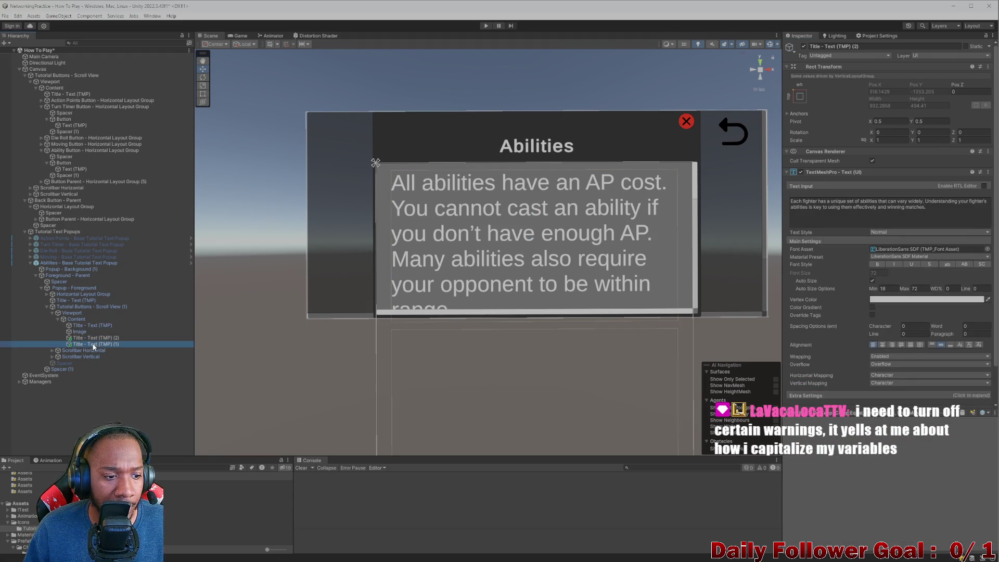
click(486, 26)
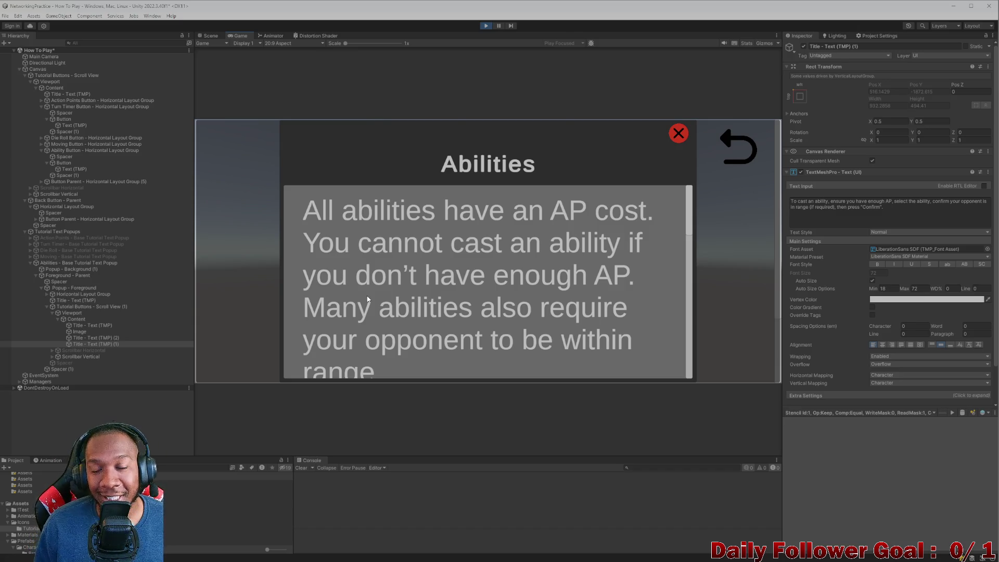
Scroll through the running Abilities popup from the AP-cost text down to the 'Confirm' sentence.
scroll(491, 197, down, 10)
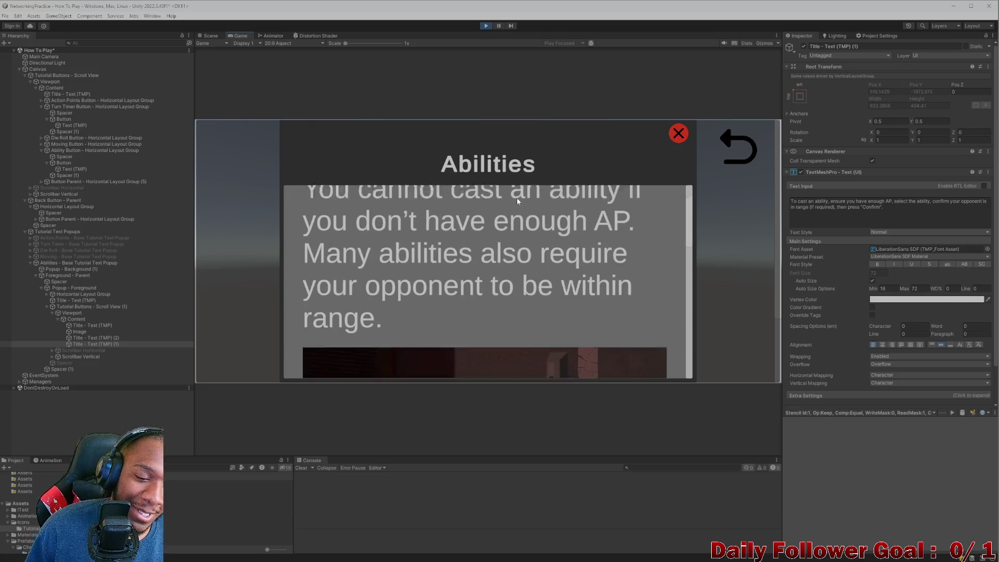
scroll(498, 219, down, 3)
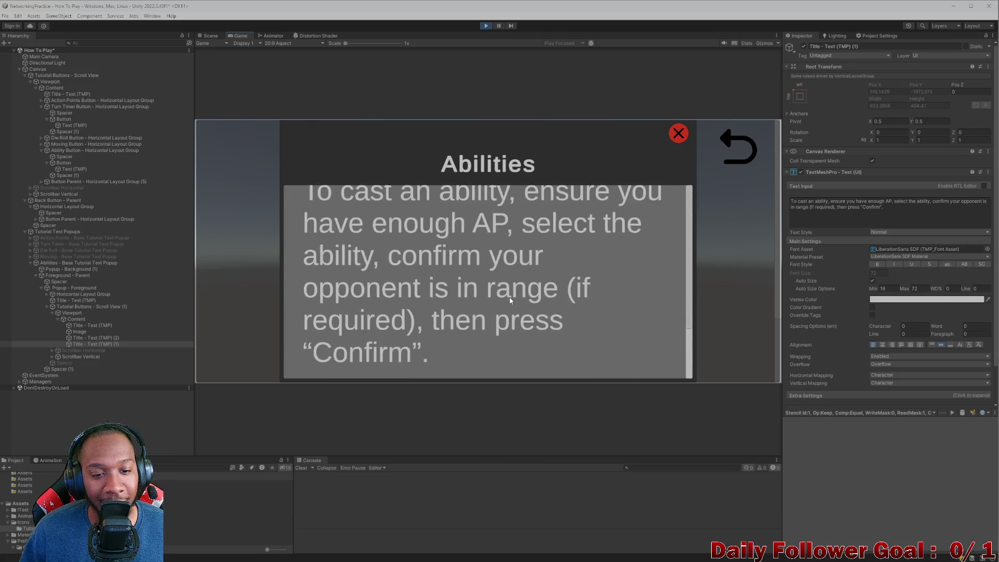
scroll(469, 250, up, 8)
scroll(442, 271, down, 10)
scroll(428, 281, up, 1)
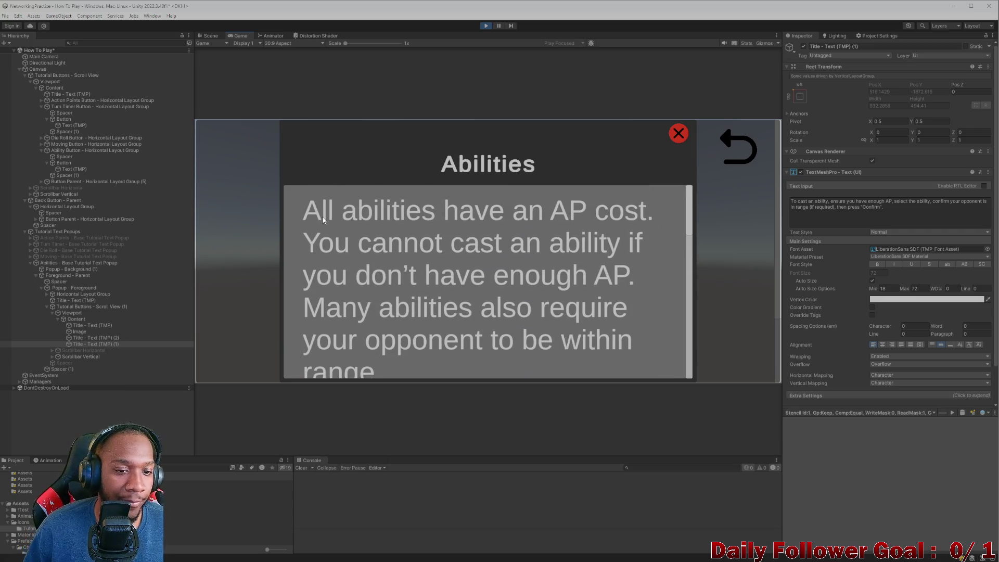
scroll(320, 208, down, 1)
scroll(333, 209, up, 2)
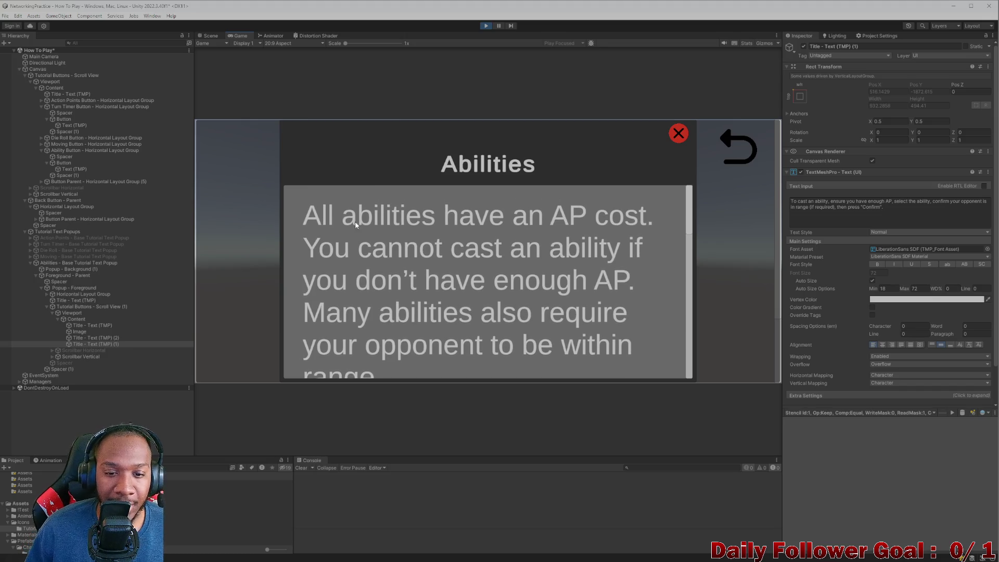
scroll(380, 240, down, 1)
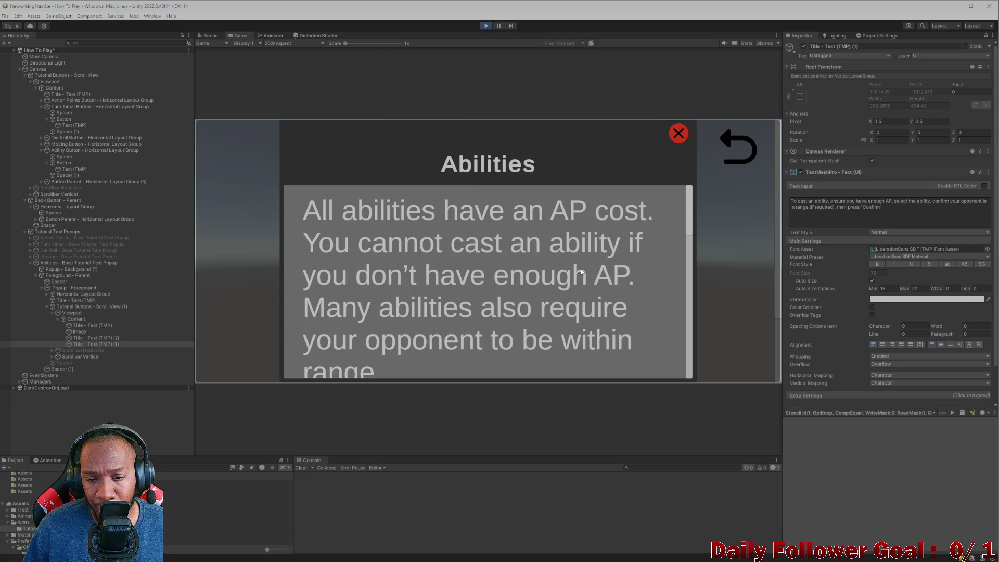
scroll(427, 318, down, 5)
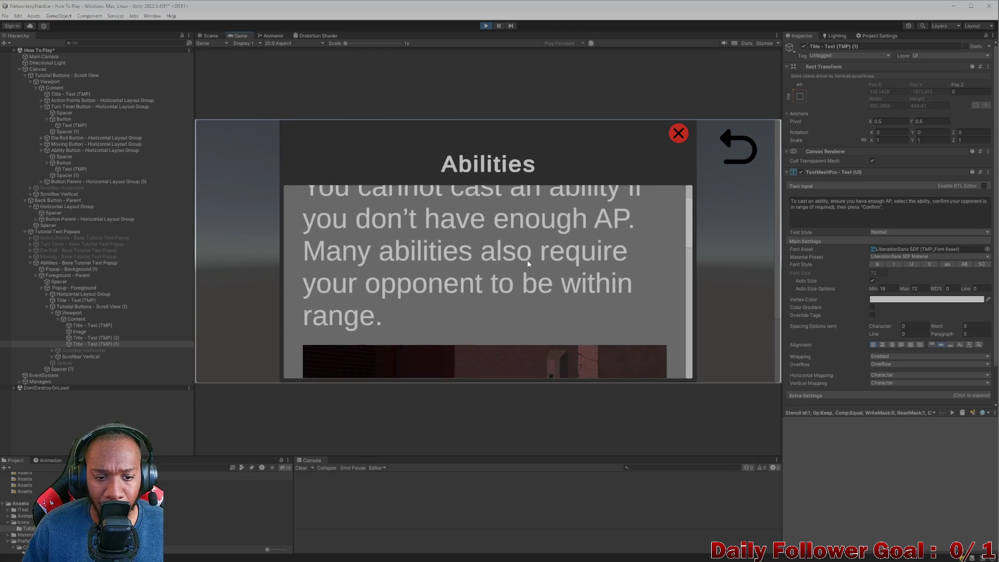
scroll(435, 283, down, 15)
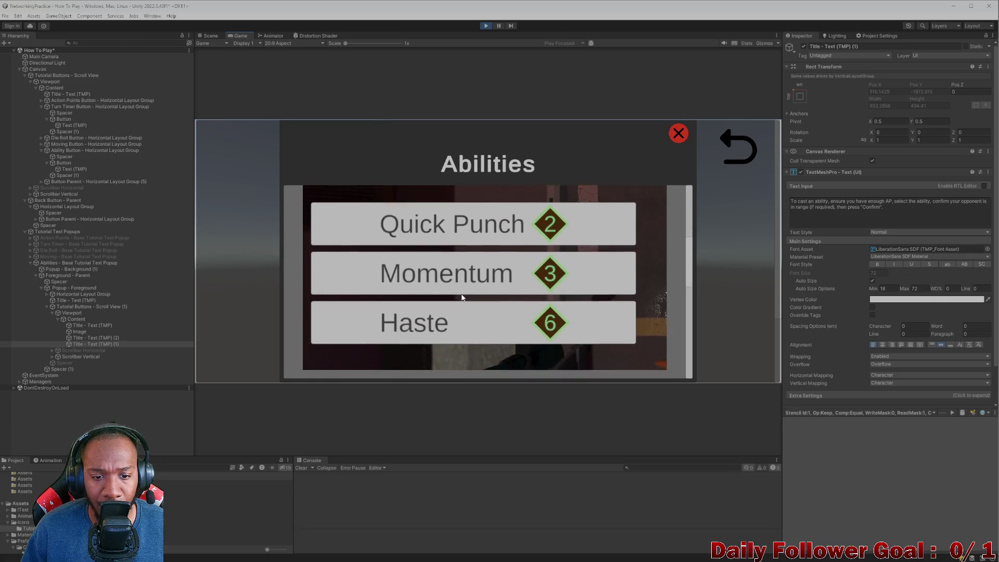
scroll(479, 318, down, 1)
scroll(481, 323, up, 5)
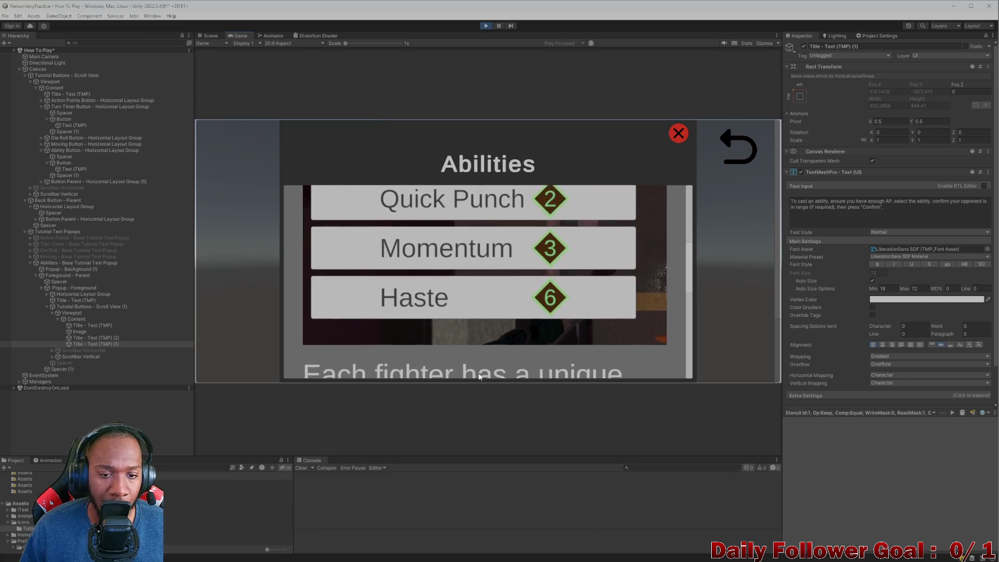
scroll(453, 239, down, 10)
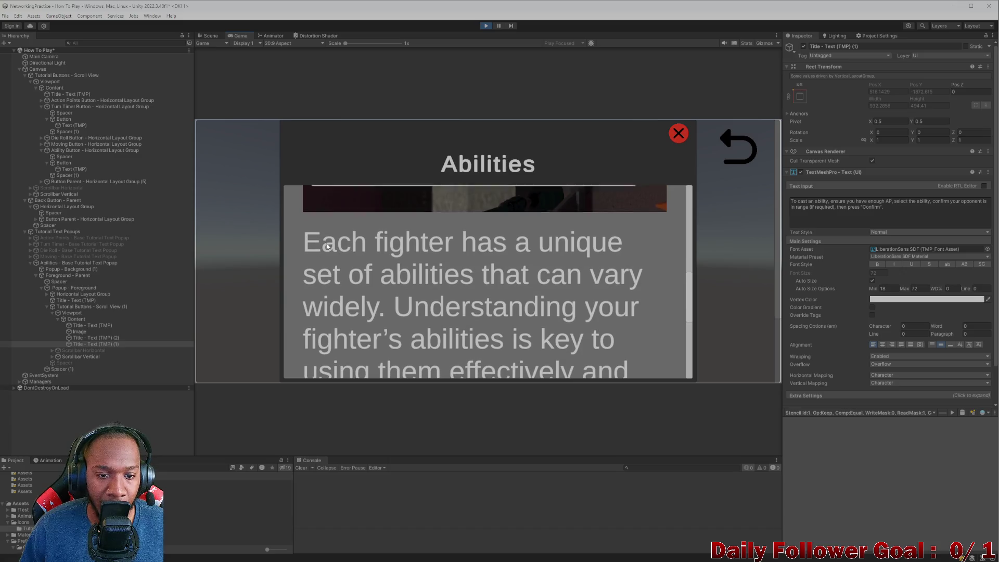
scroll(442, 234, down, 2)
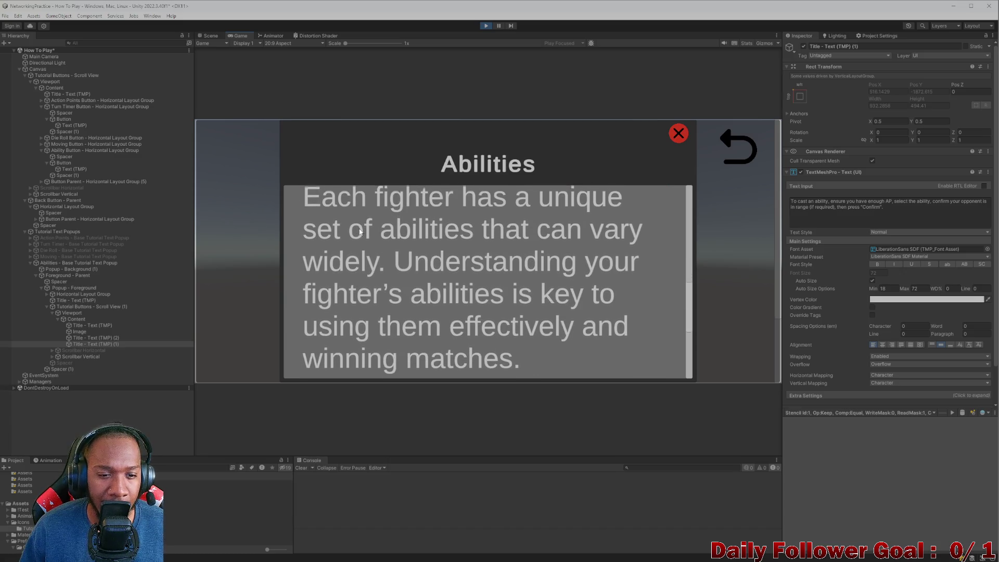
scroll(403, 224, down, 1)
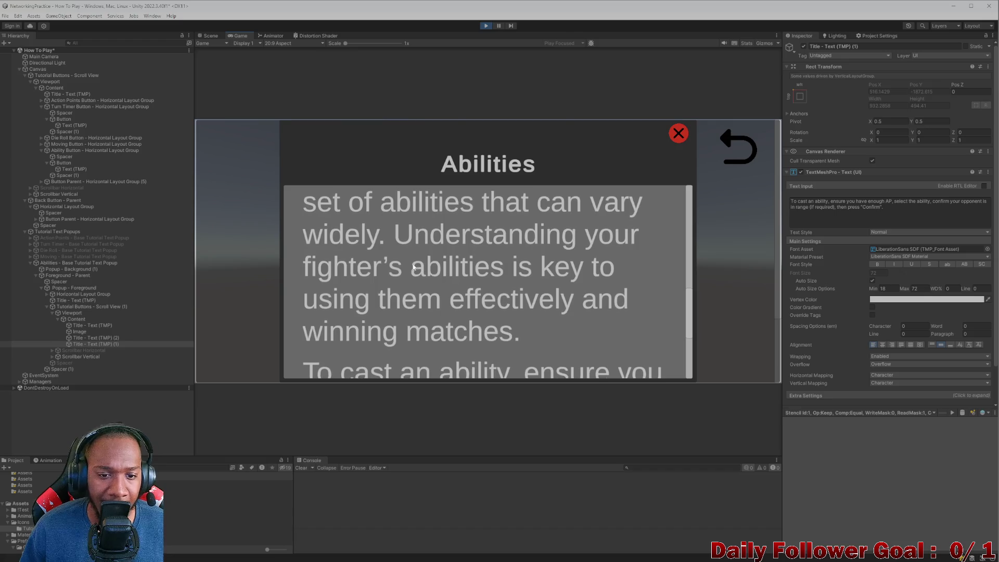
scroll(406, 234, down, 2)
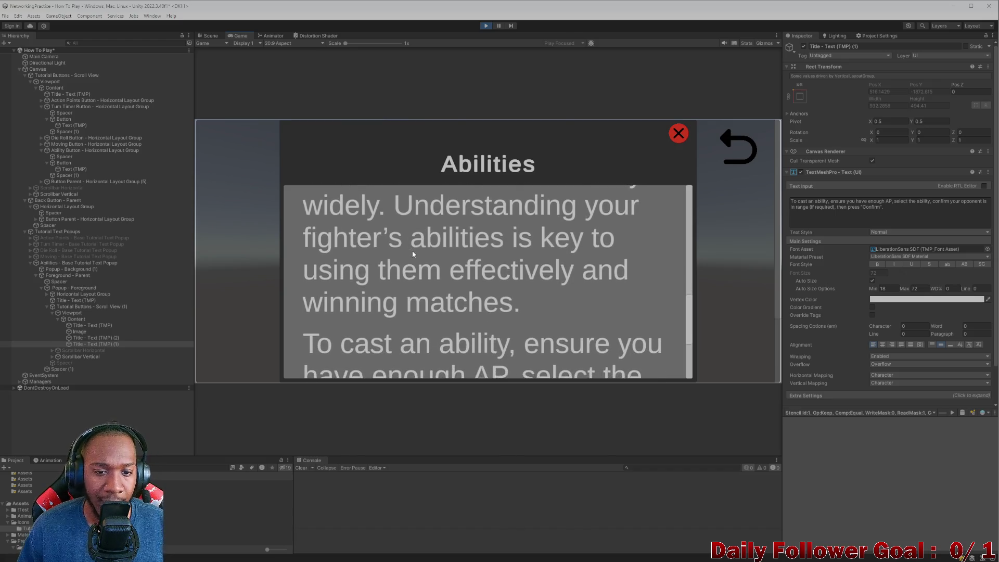
scroll(493, 272, down, 3)
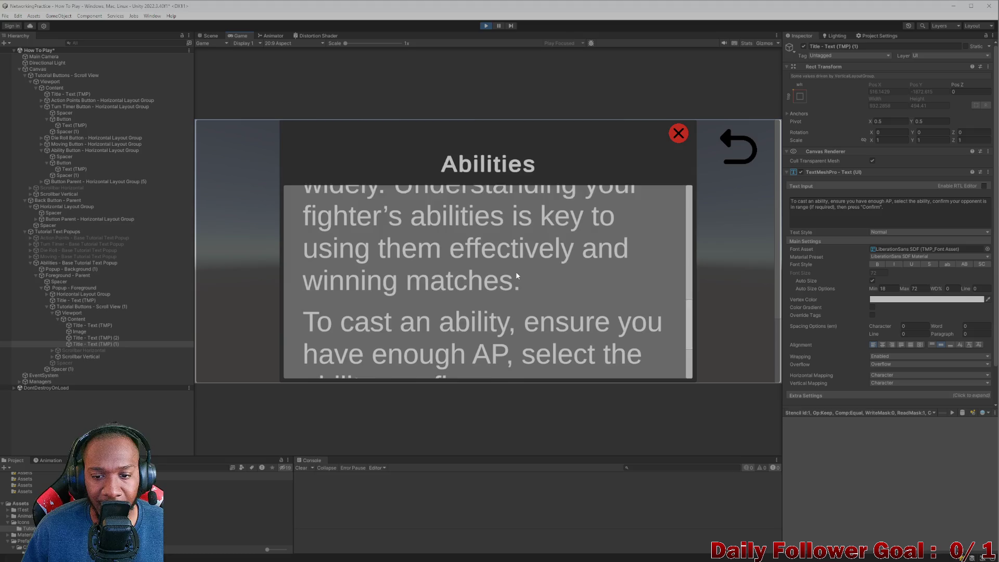
scroll(450, 303, down, 3)
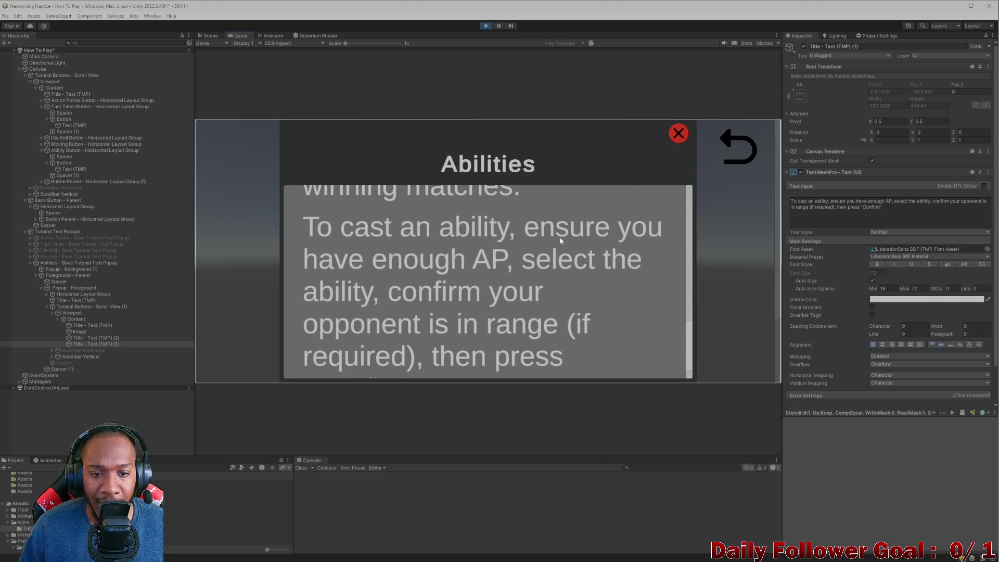
scroll(526, 266, down, 2)
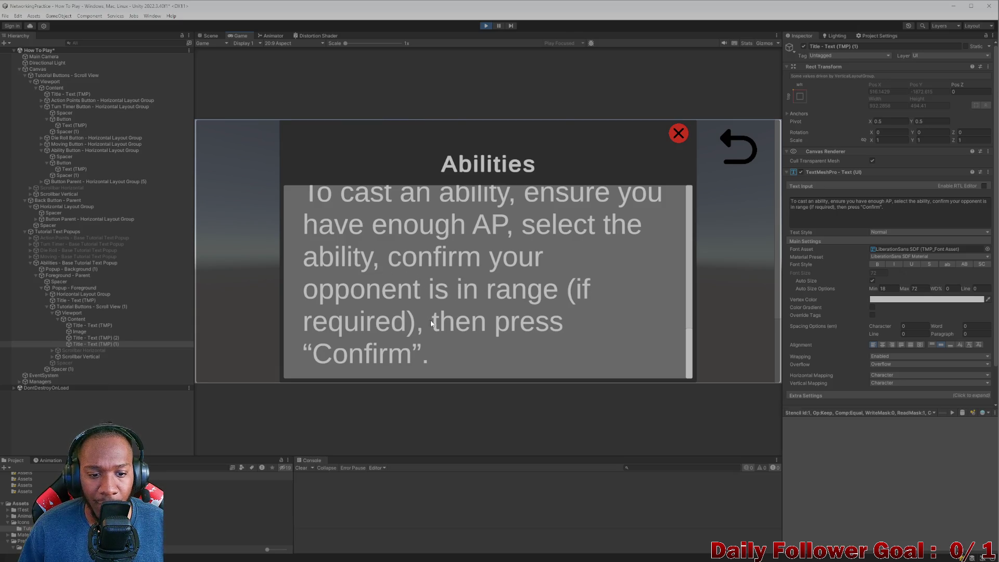
scroll(583, 287, up, 3)
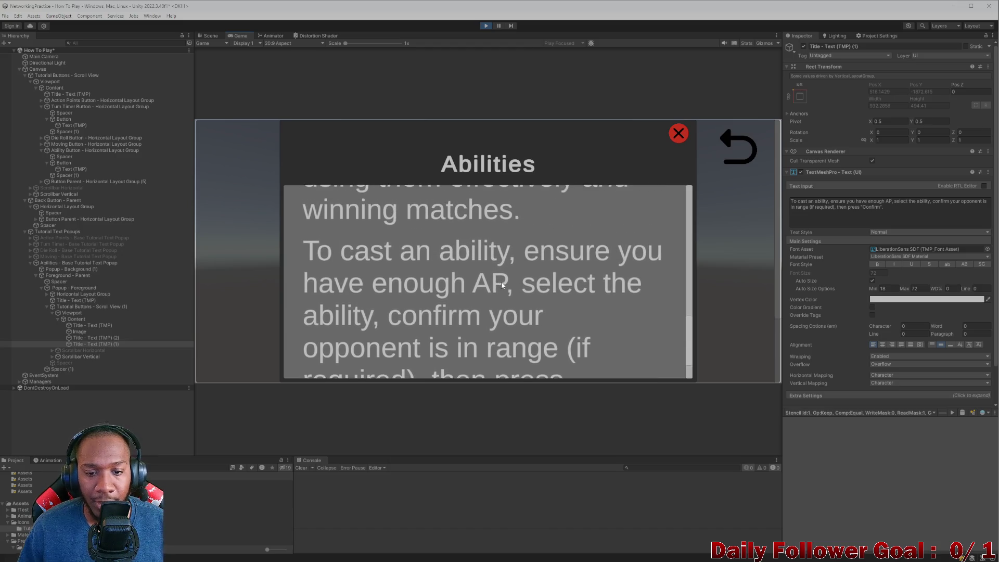
scroll(501, 281, down, 3)
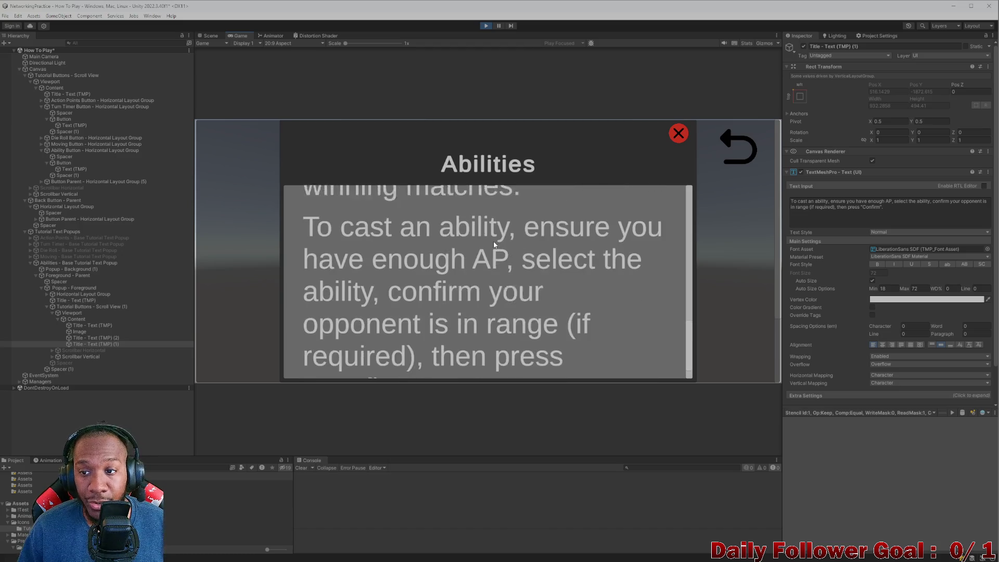
Stop the game and change 'confirm' to 'ensure' in the casting text.
click(485, 27)
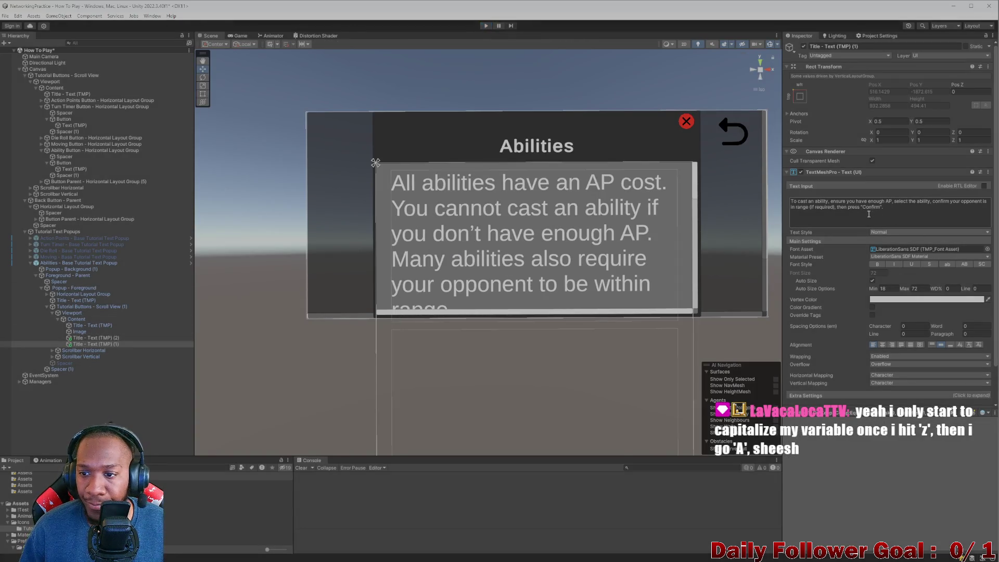
click(950, 201)
key(BackSpace)
key(BackSpace)
key(BackSpace)
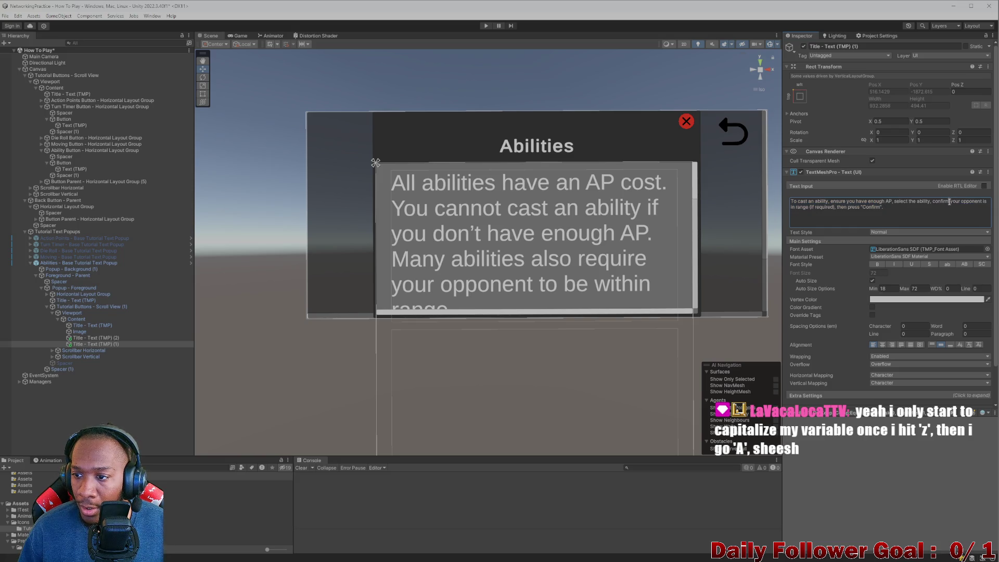
key(BackSpace)
key(BackSpace)
key(BackSpace)
text(ensure)
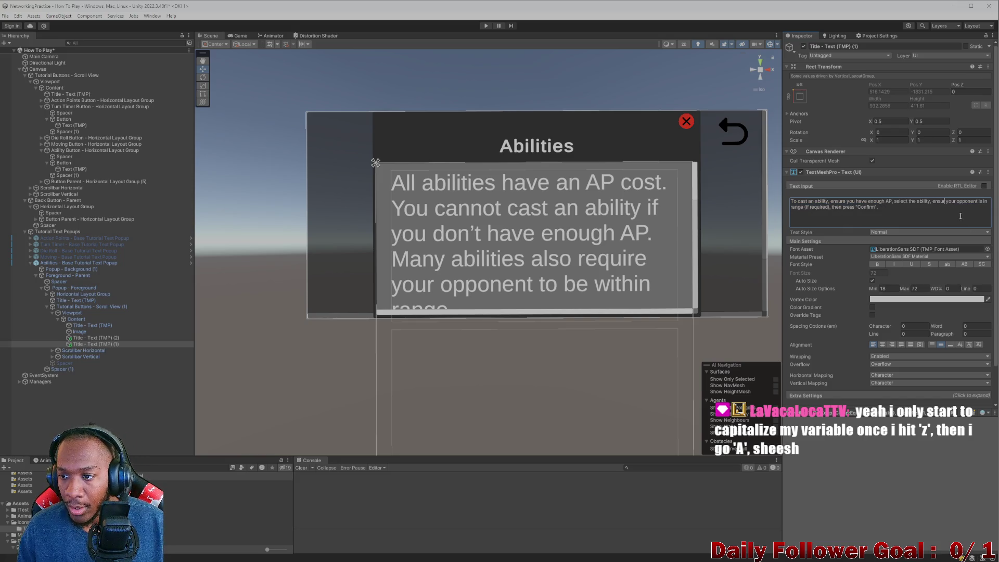
key(BackSpace)
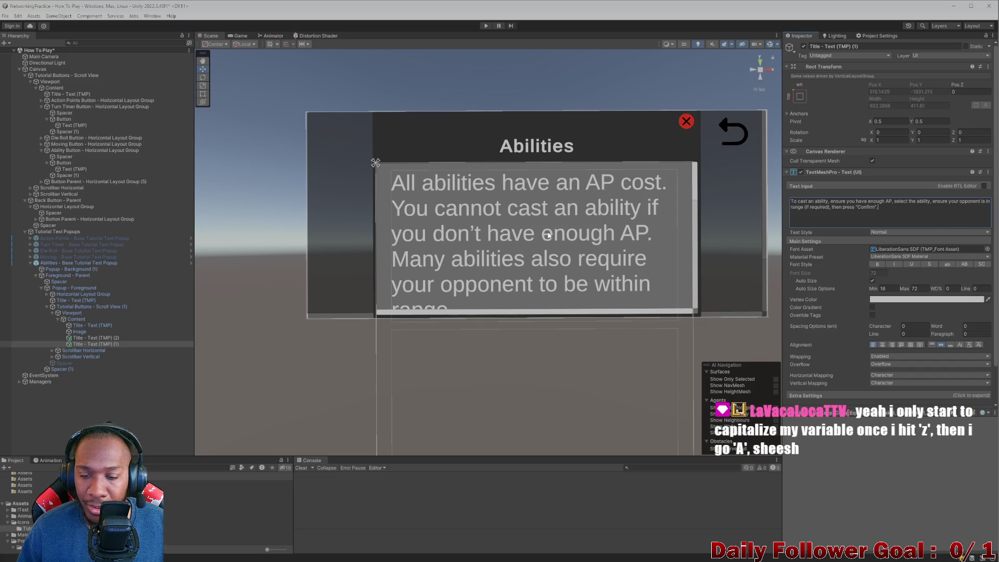
Start the Abilities text with 'You can access your Fighters abilities'.
click(88, 326)
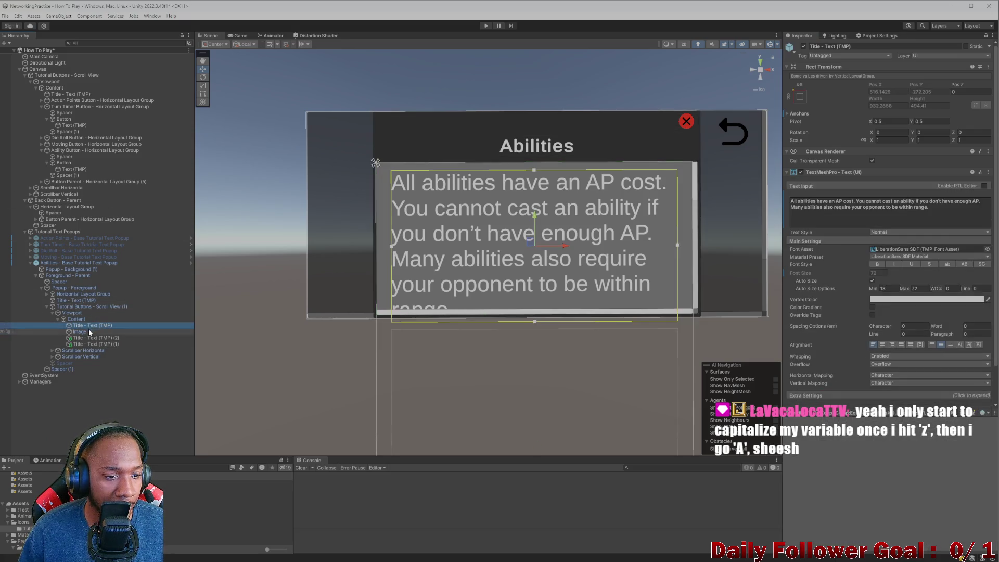
click(793, 202)
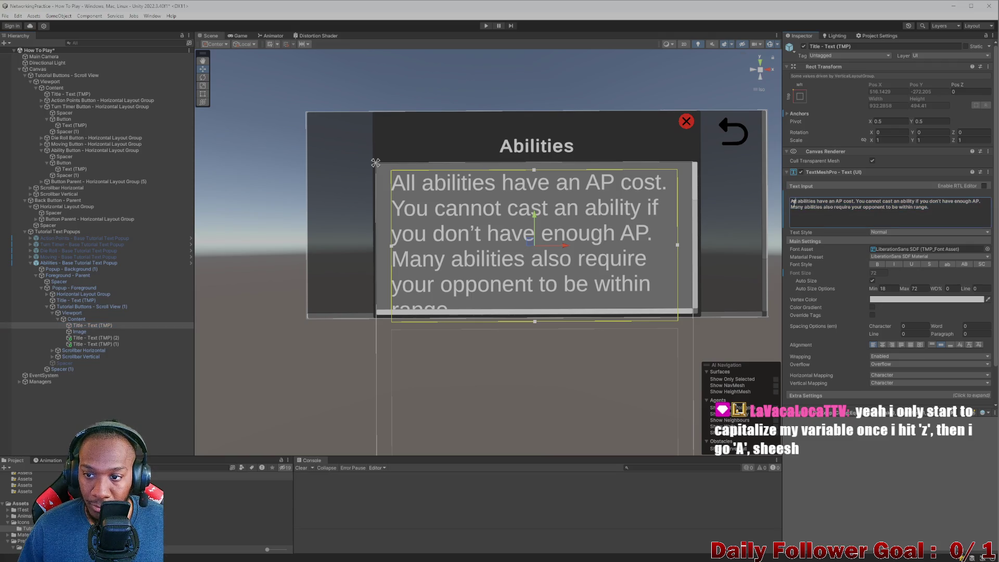
text(You can)
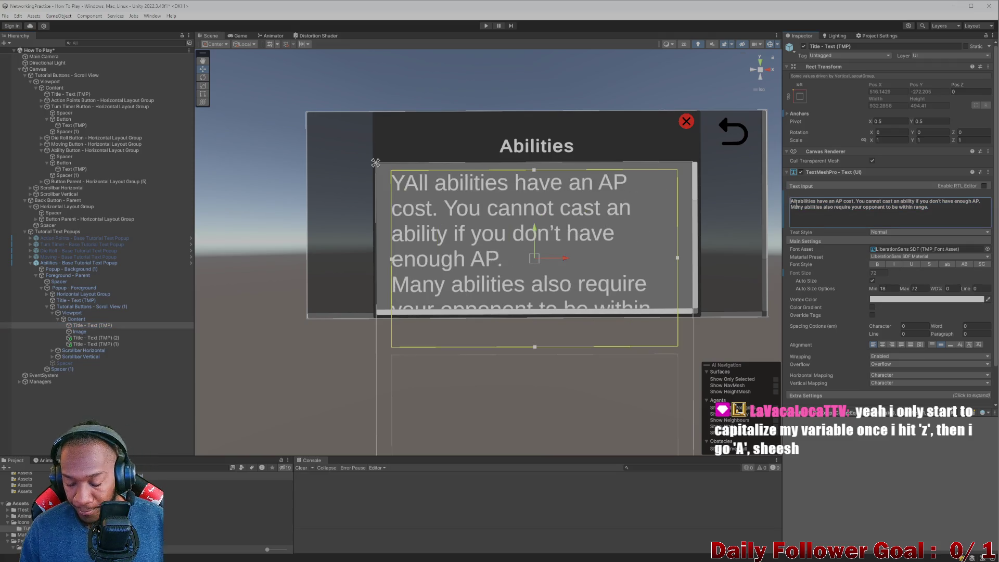
text( ca)
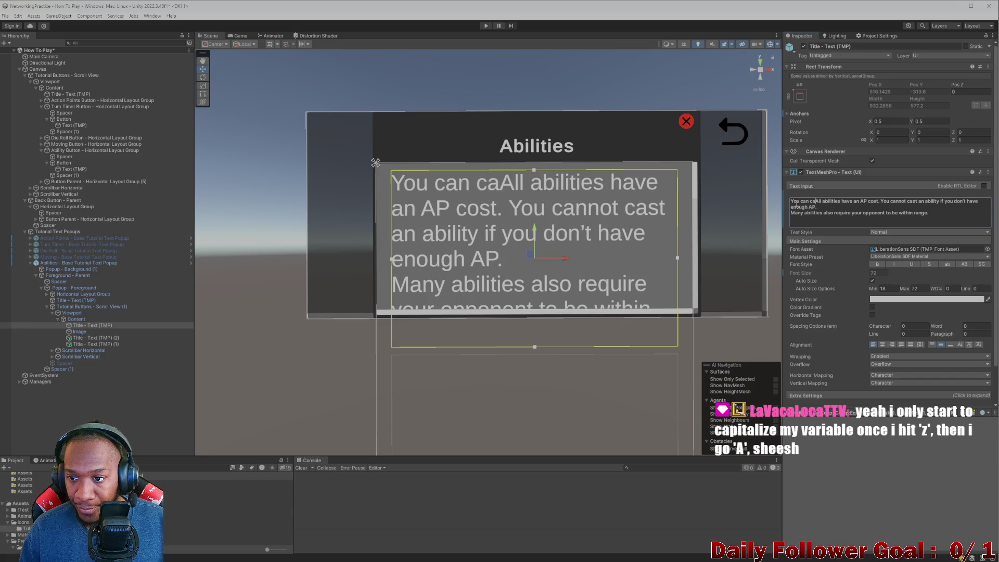
text(c)
key(BackSpace)
key(BackSpace)
key(BackSpace)
text(acc)
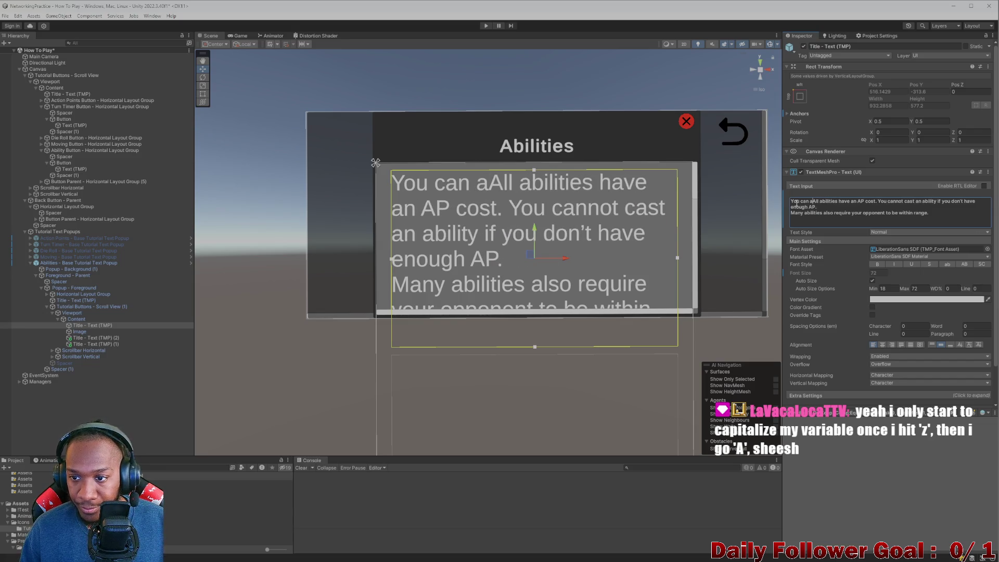
text(ess your g)
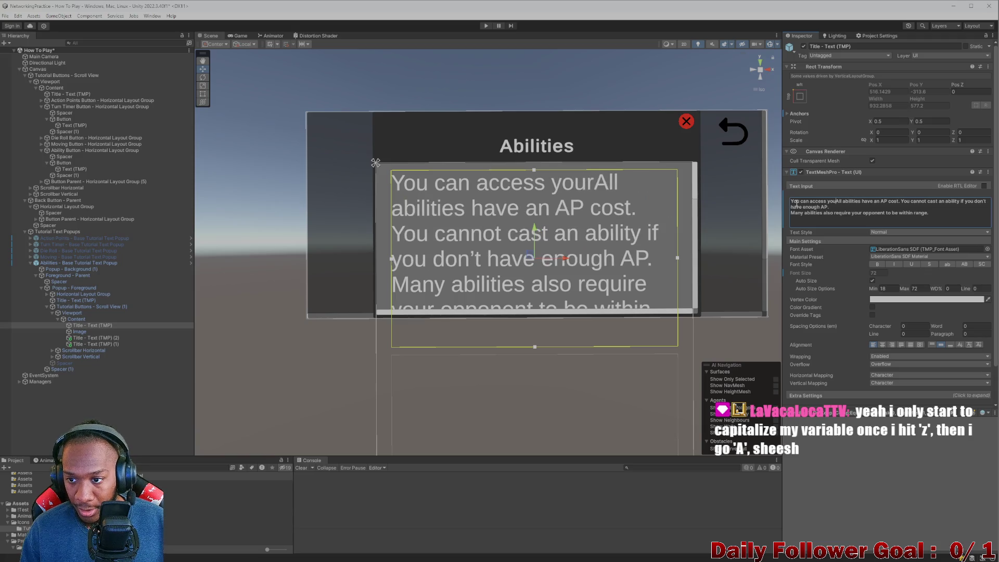
key(BackSpace)
text(fig)
key(BackSpace)
key(BackSpace)
key(BackSpace)
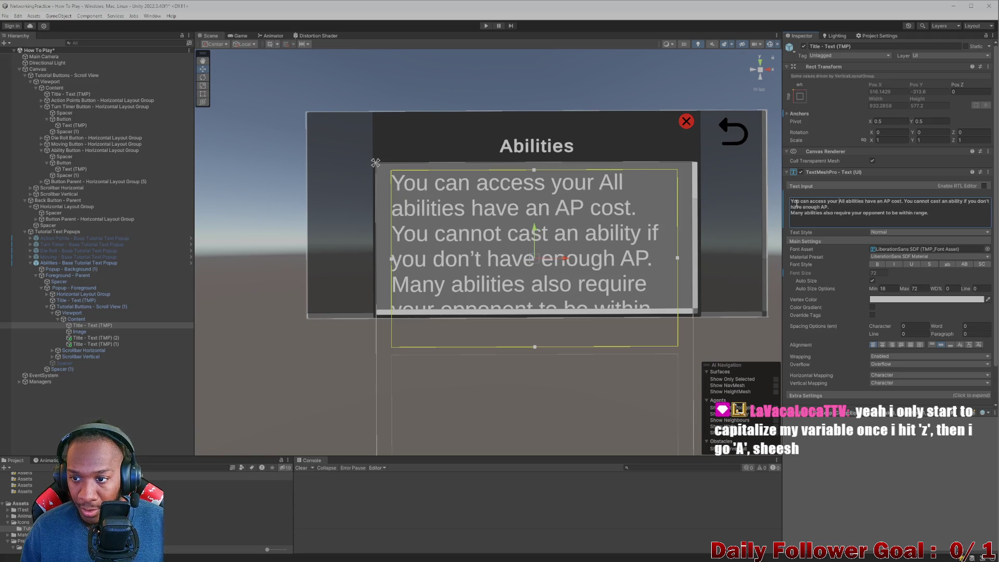
text(Fighters )
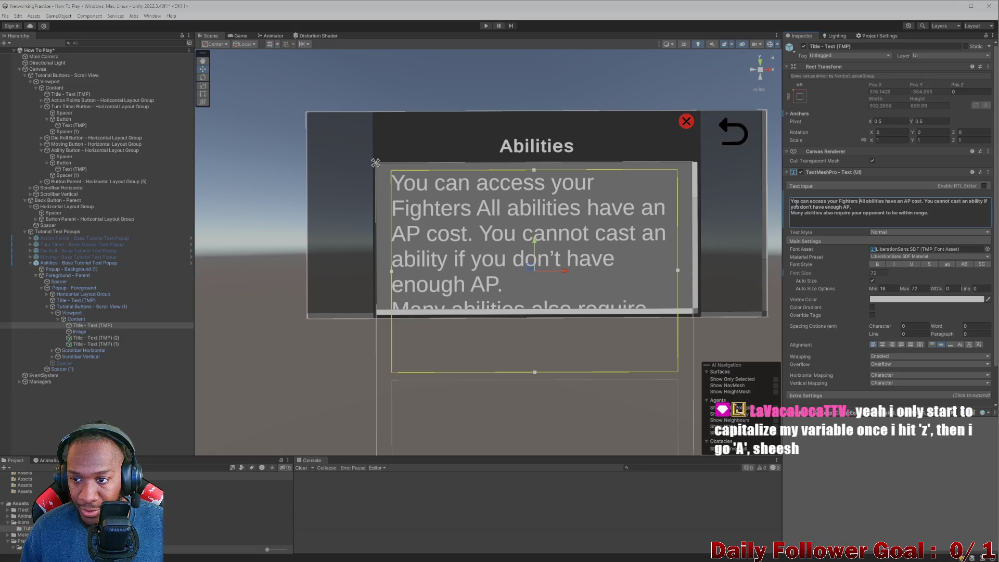
text(abilitye)
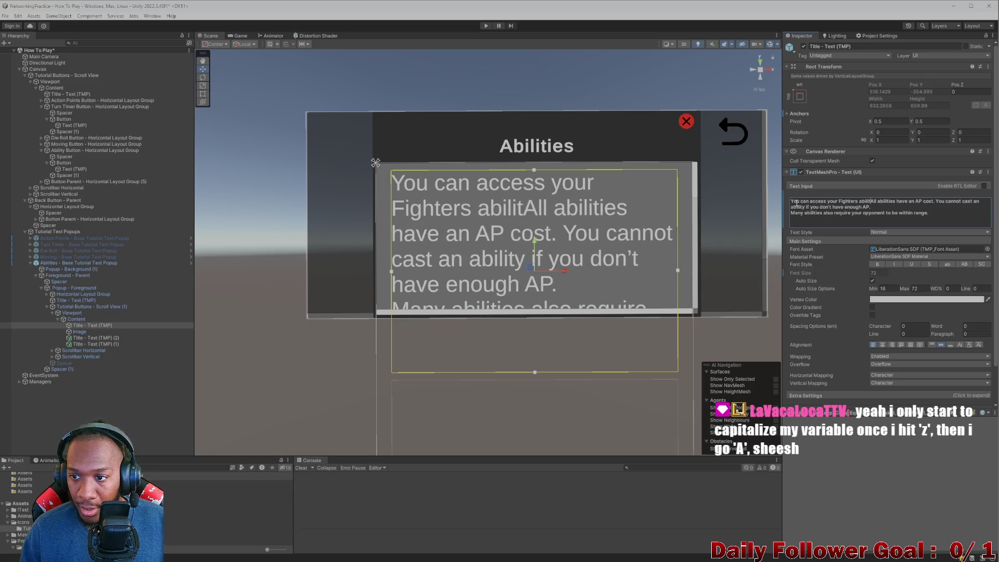
Continue with 'by clicking on the "Fight" button on the primary combat Ui.' and remove the line break.
key(BackSpace)
key(BackSpace)
text(es by)
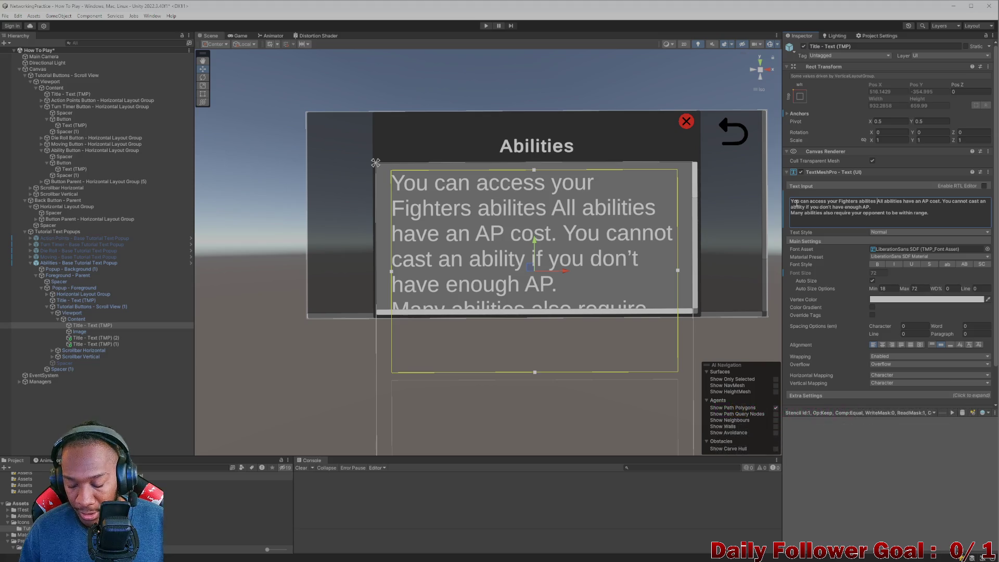
text( clicking on)
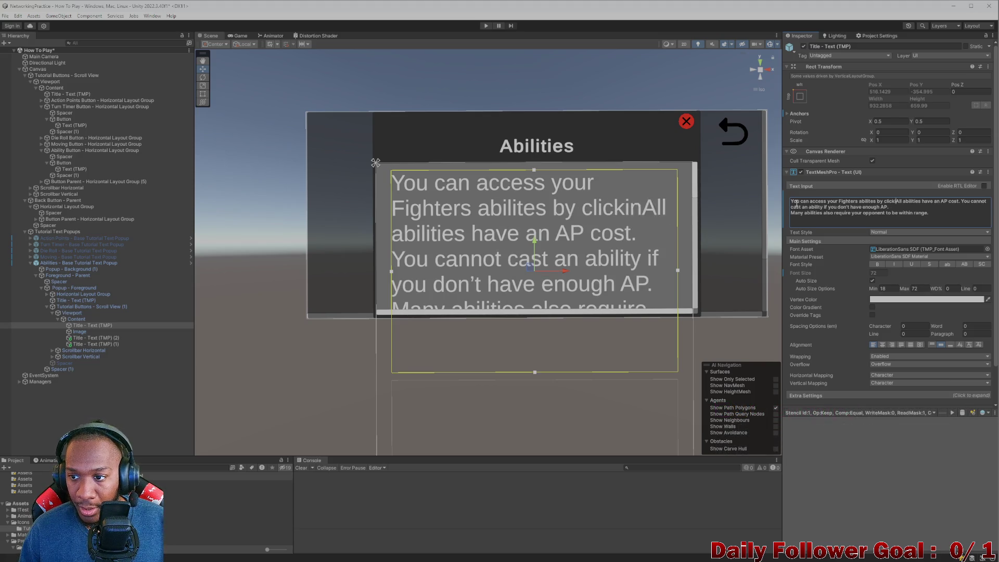
text( the )
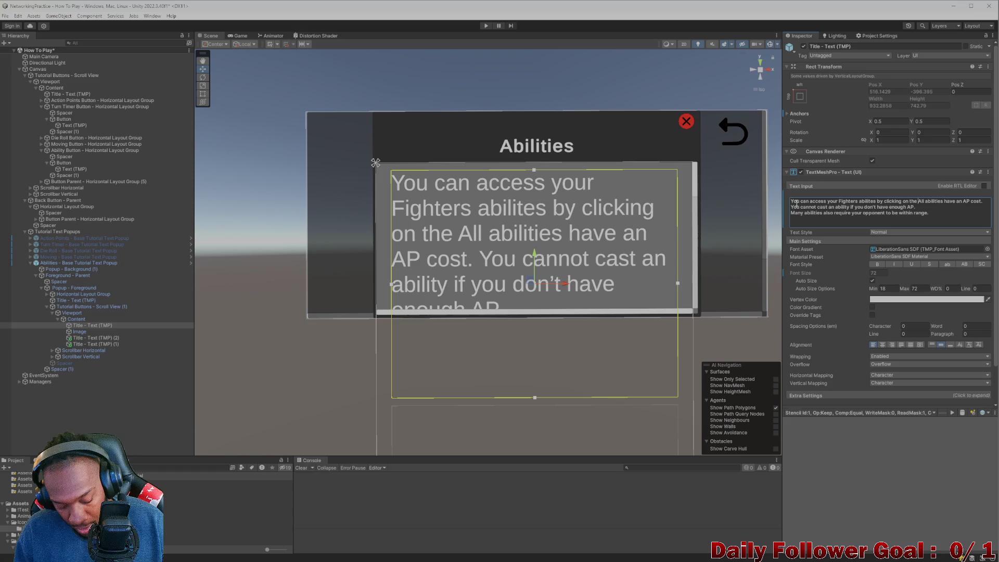
text(A)
key(BackSpace)
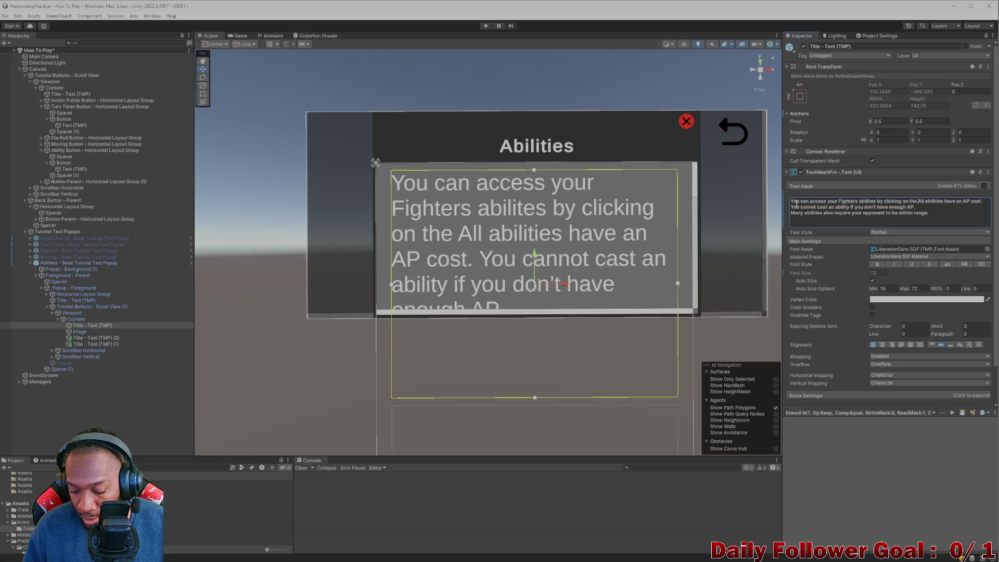
text("Fight")
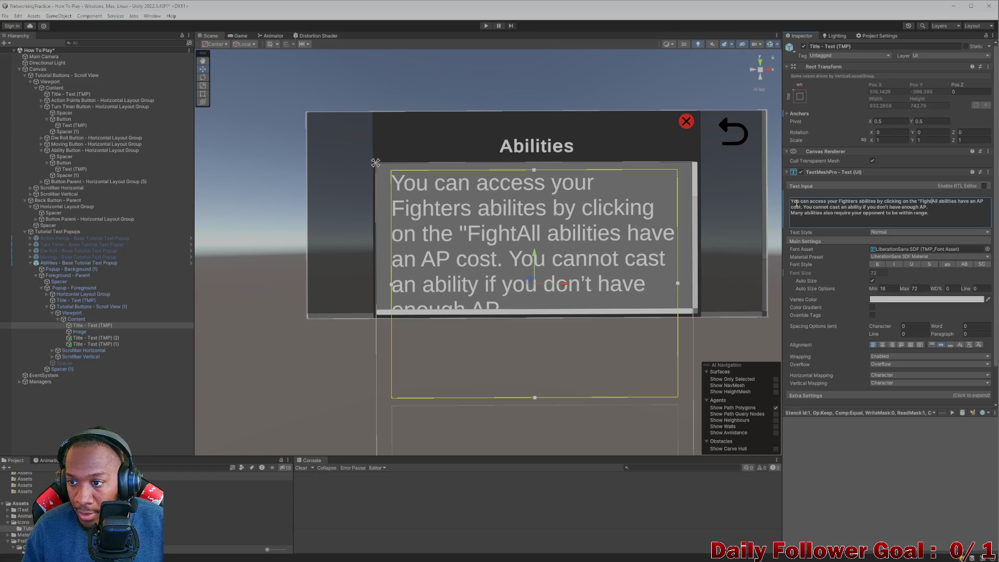
text( button)
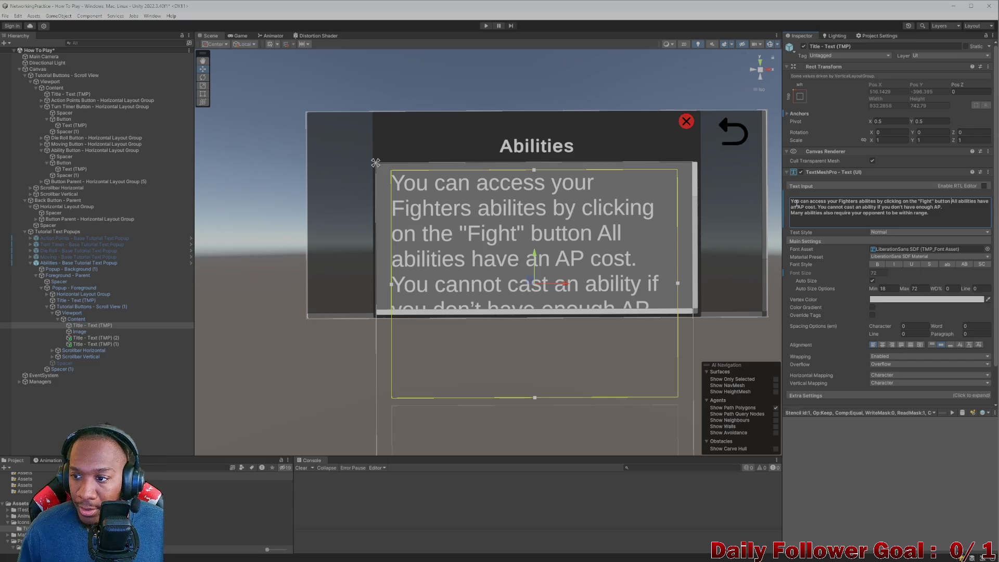
text(on the pri)
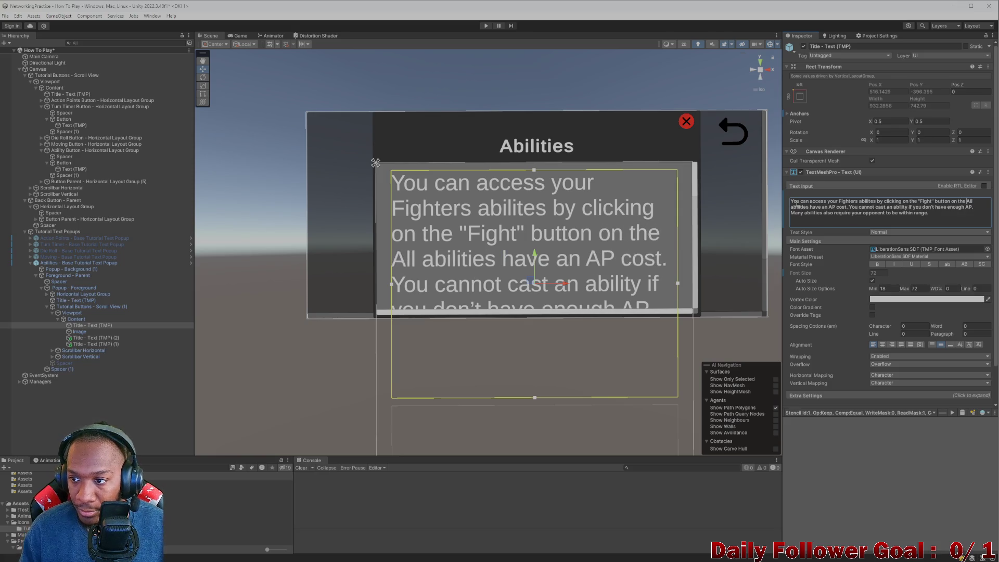
text(mary )
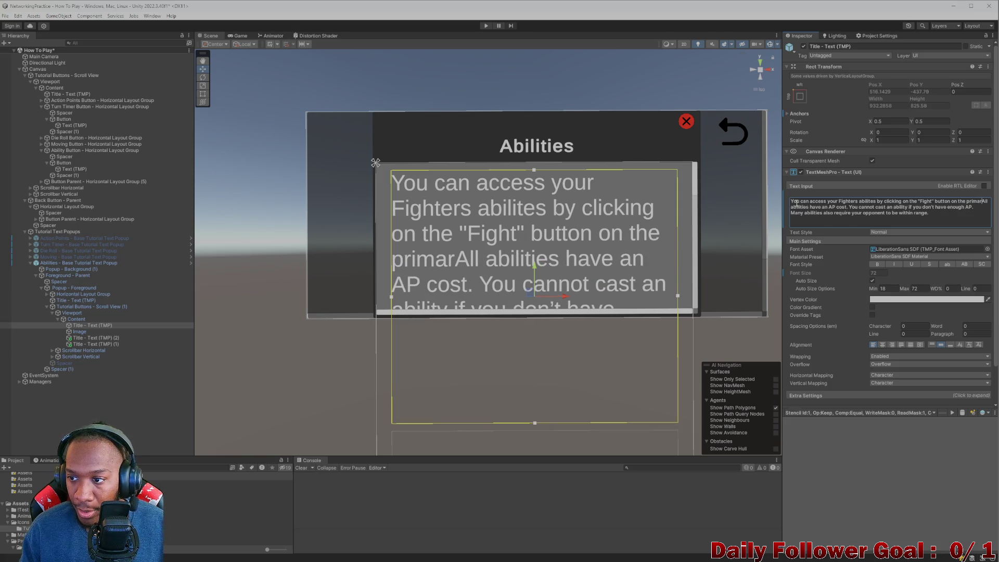
text(combat )
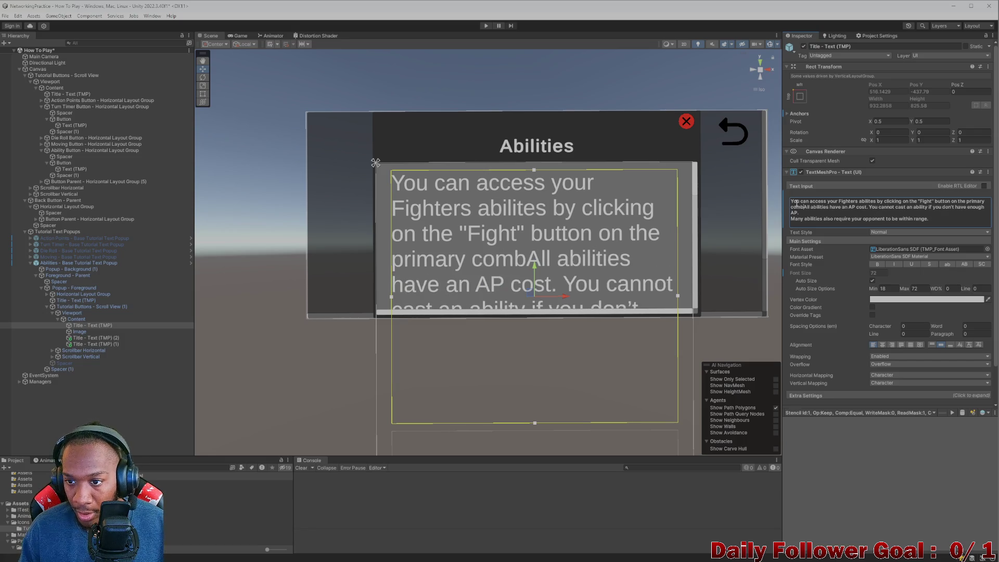
text(Ui.)
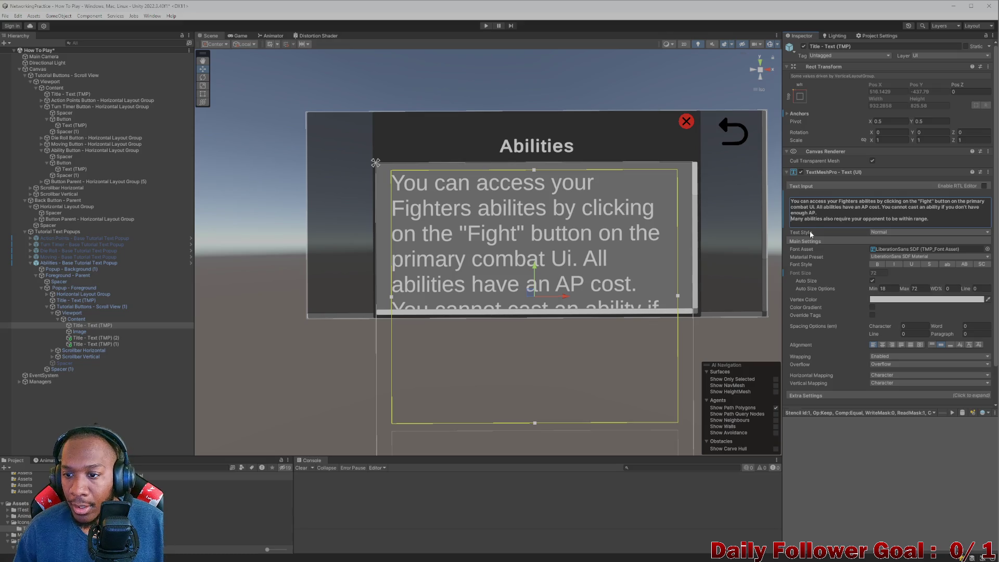
key(BackSpace)
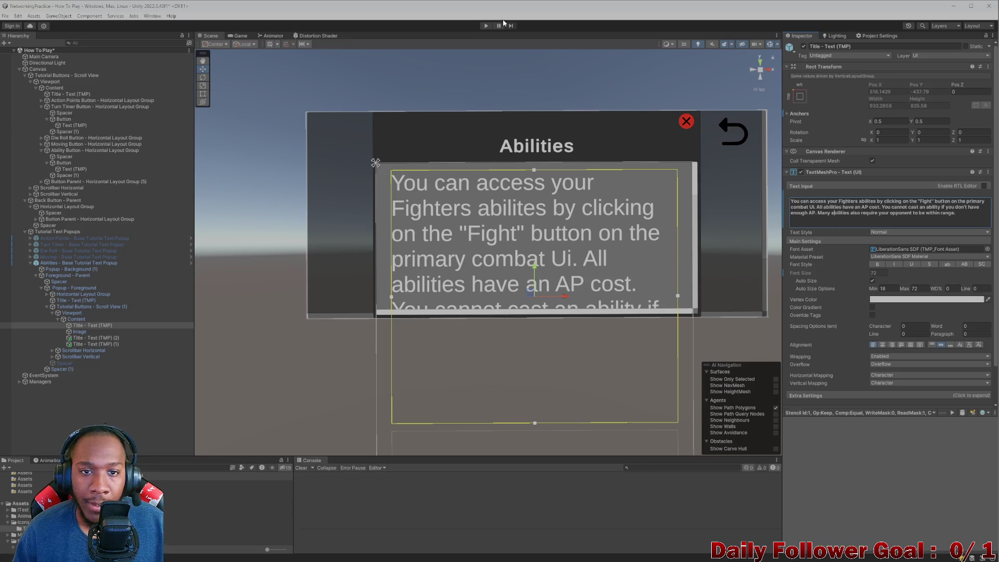
click(487, 26)
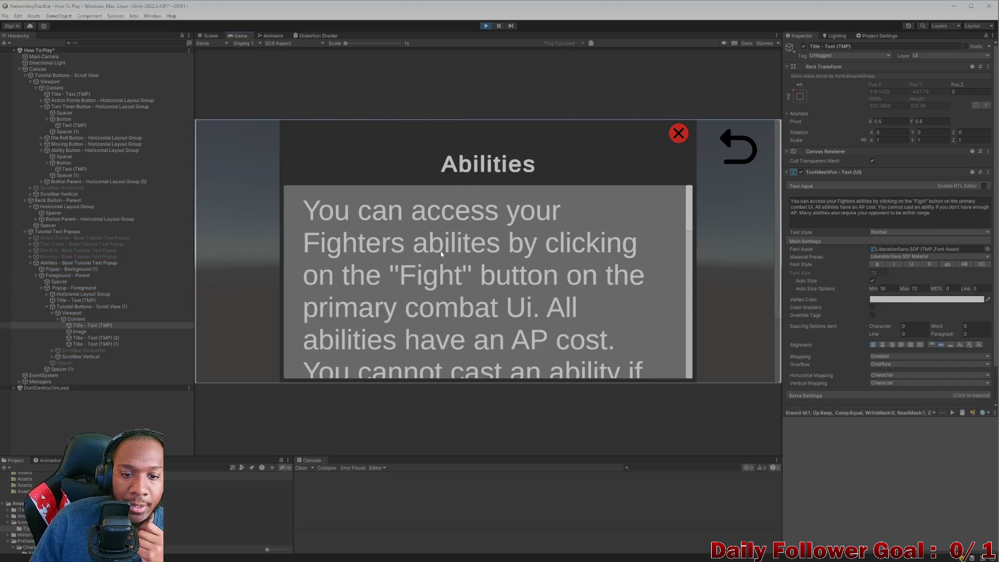
scroll(455, 323, down, 3)
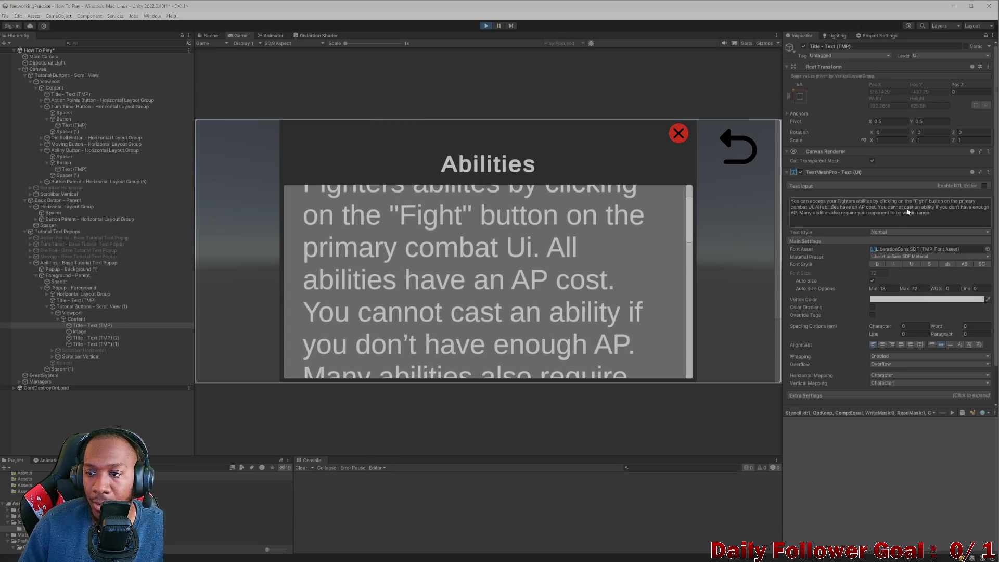
click(880, 212)
click(877, 211)
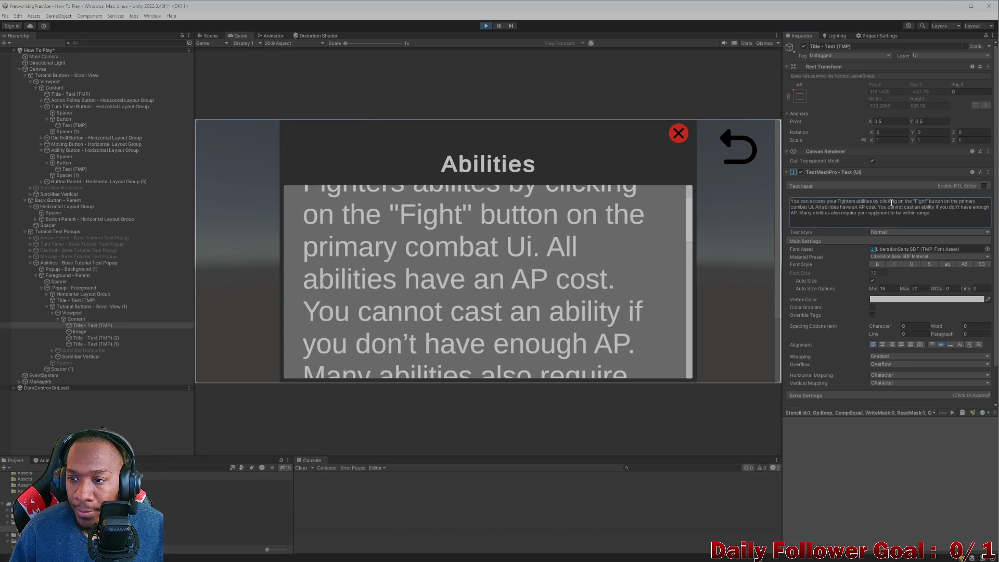
click(484, 26)
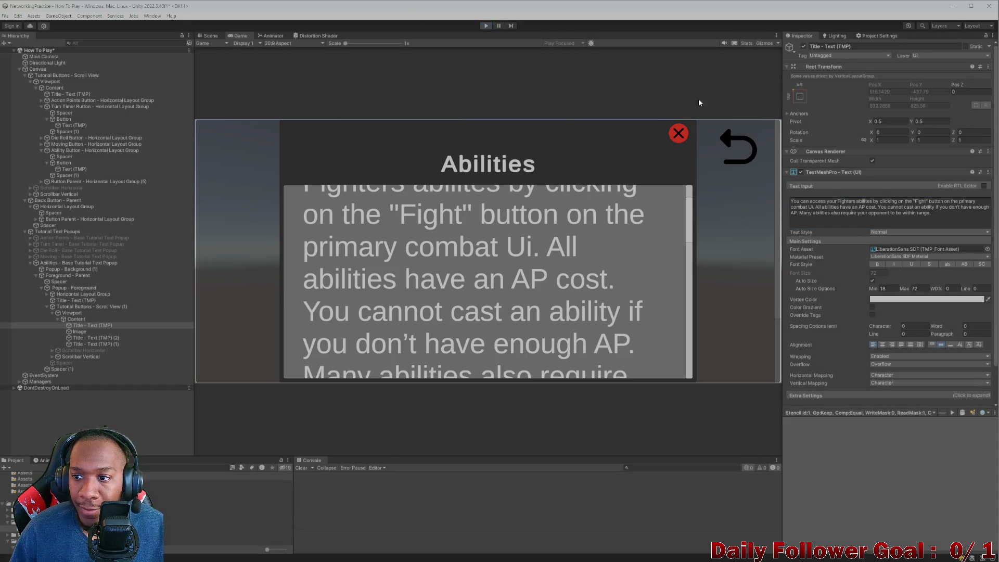
Insert 'located on the left side of the screen' after 'combat Ui' and run the game.
click(952, 202)
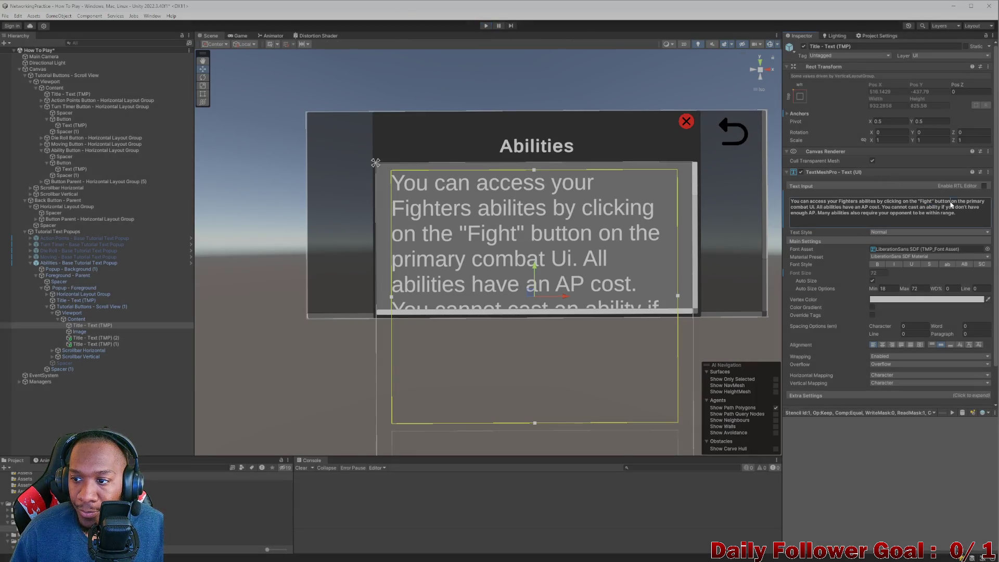
click(948, 200)
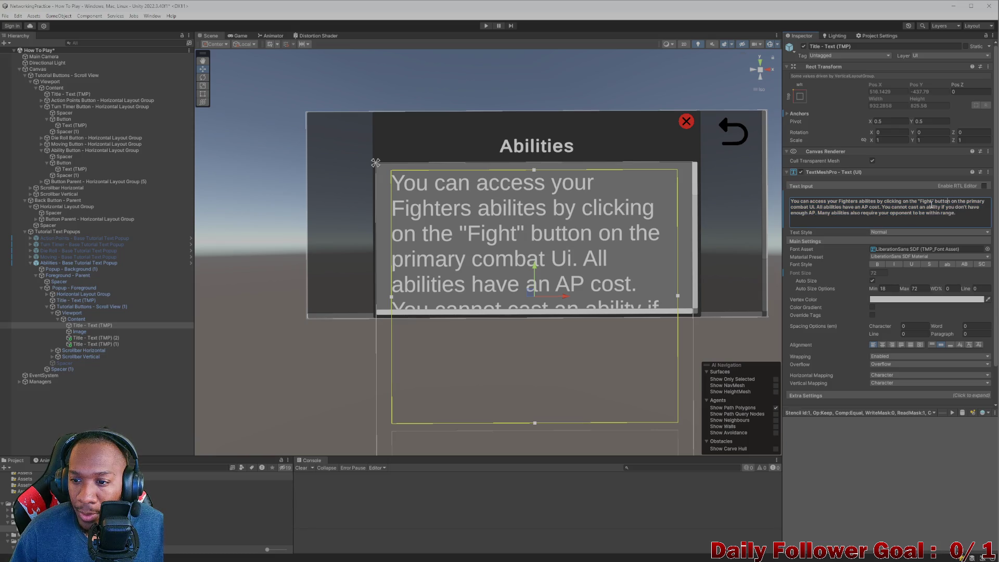
text(located)
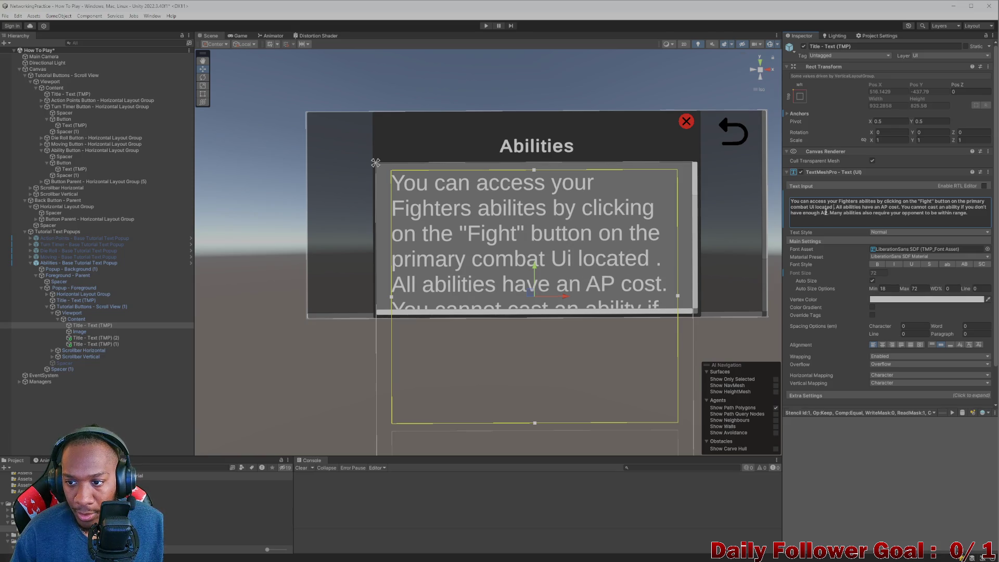
text(t)
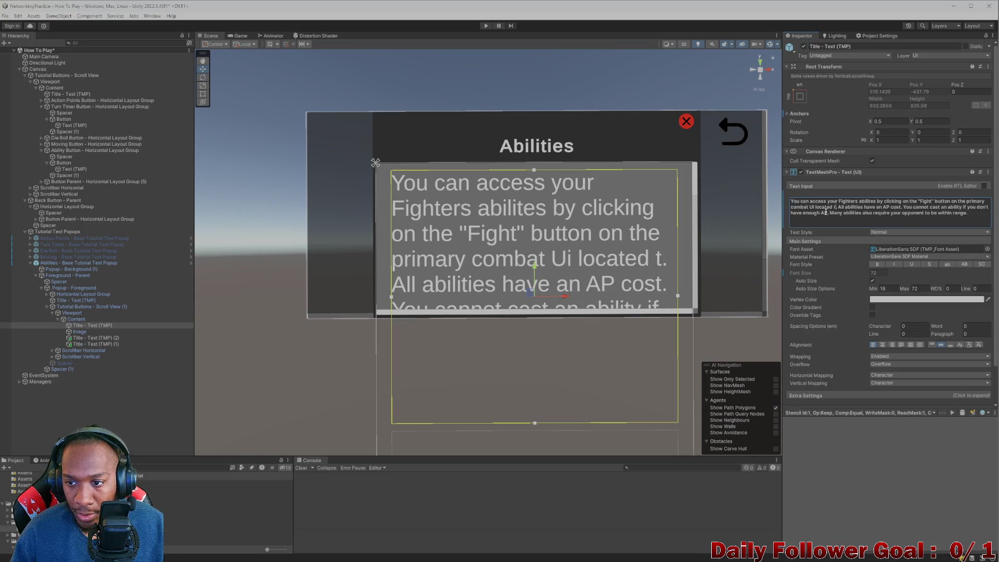
text(o the left)
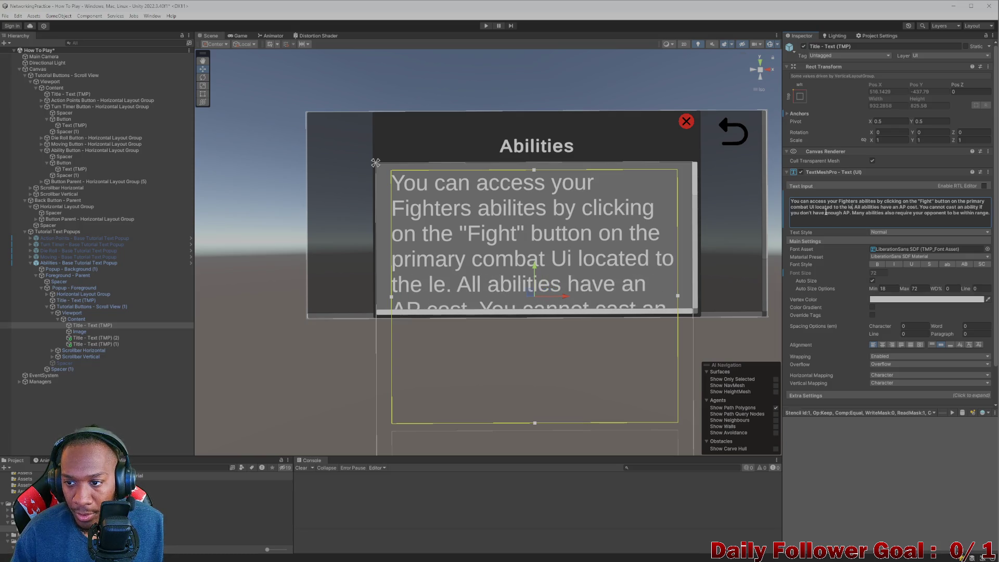
key(BackSpace)
key(BackSpace)
key(BackSpace)
key(BackSpace)
key(BackSpace)
key(BackSpace)
text(on t)
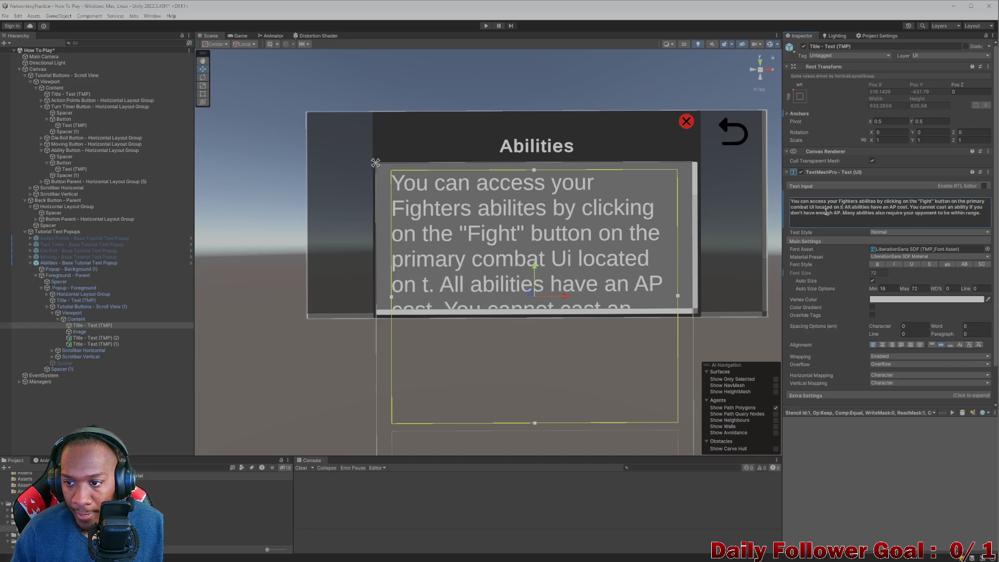
key(BackSpace)
text(the left )
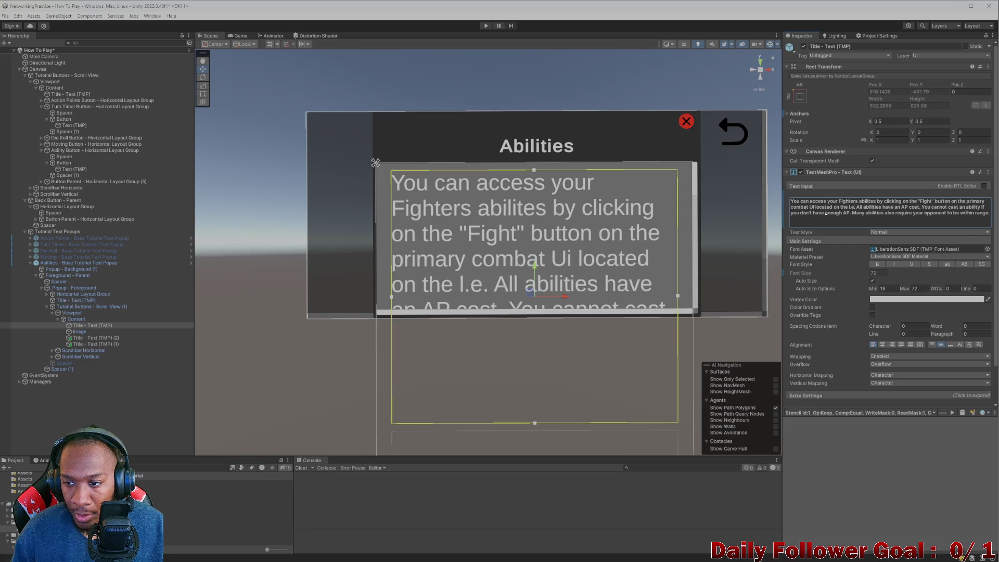
text(side of the )
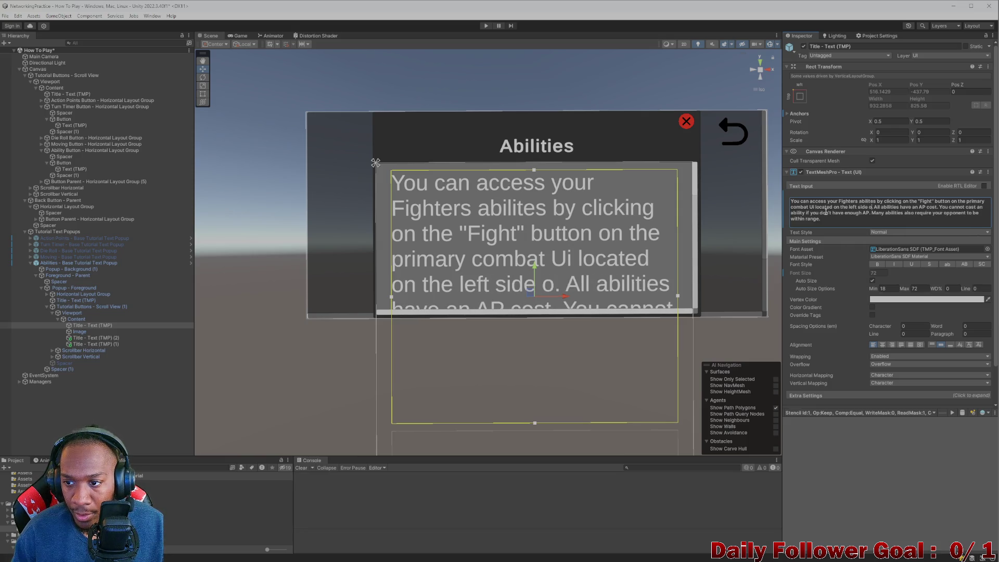
text(screen)
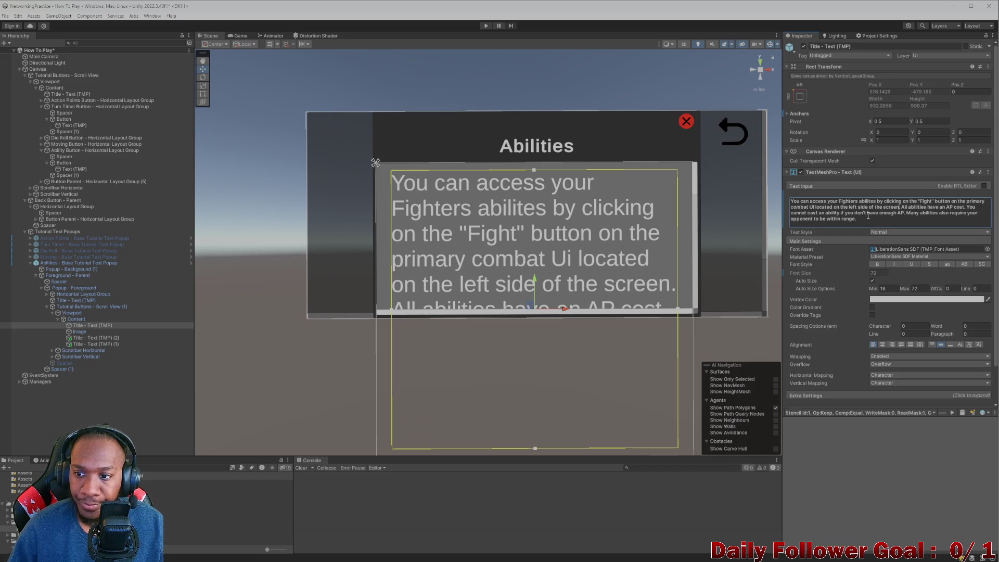
click(487, 24)
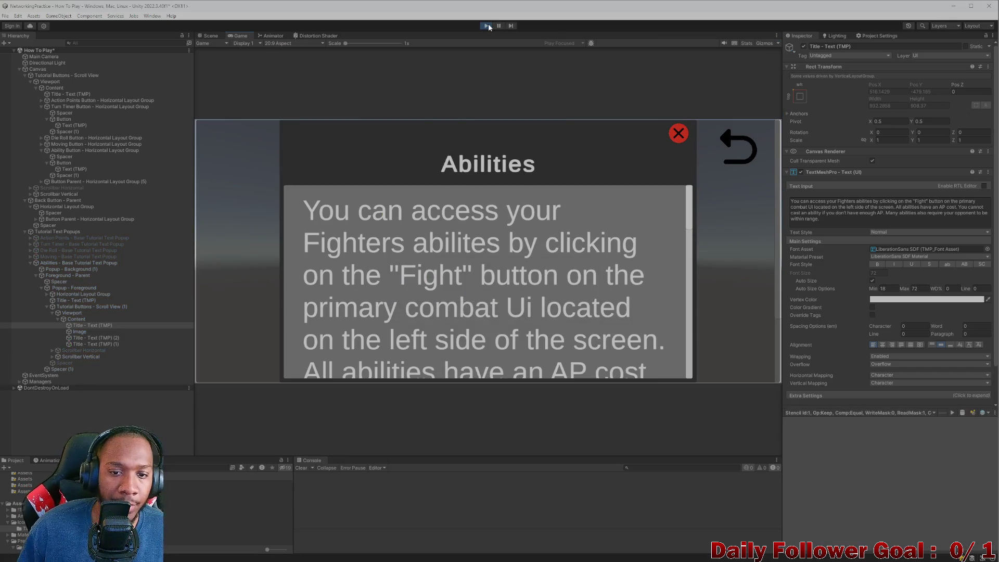
Scroll through the Abilities popup text in the running game, then close it with the red X.
drag(442, 279, 459, 245)
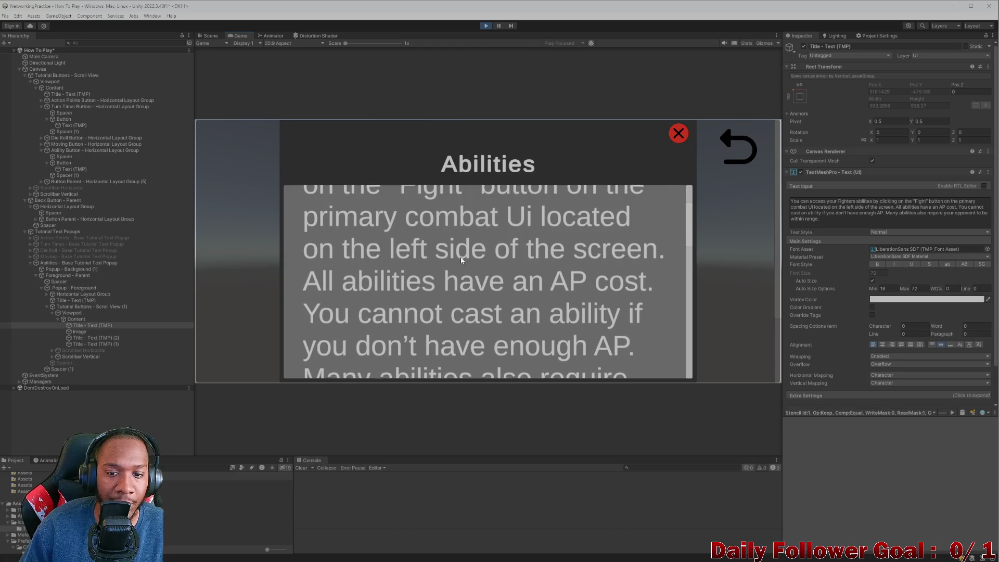
scroll(417, 250, down, 2)
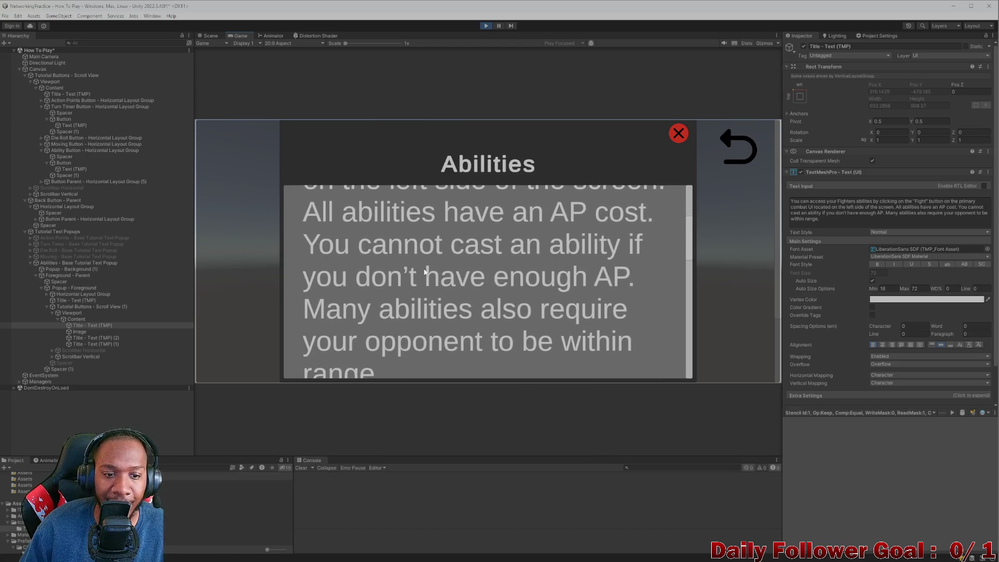
scroll(354, 244, down, 1)
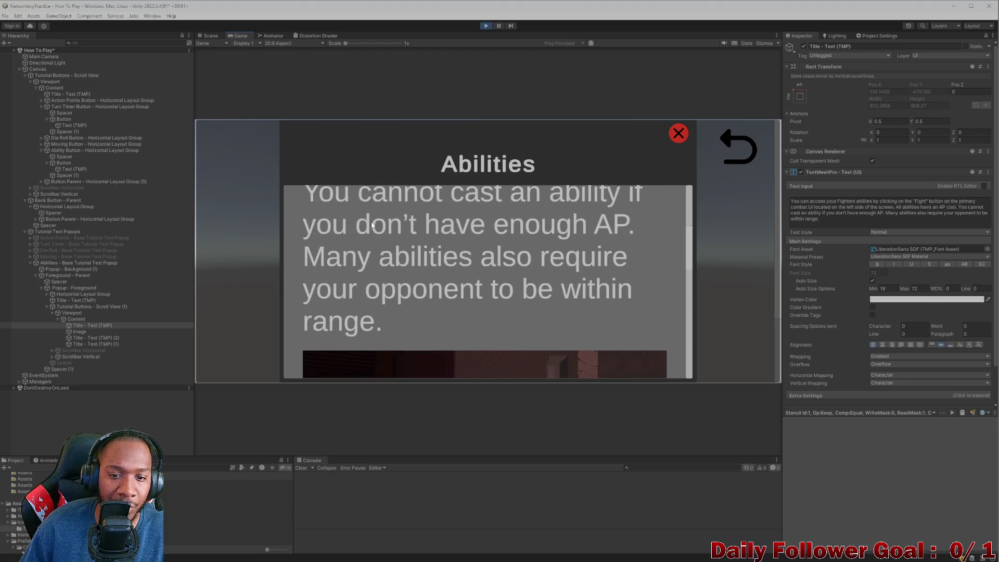
scroll(406, 245, down, 1)
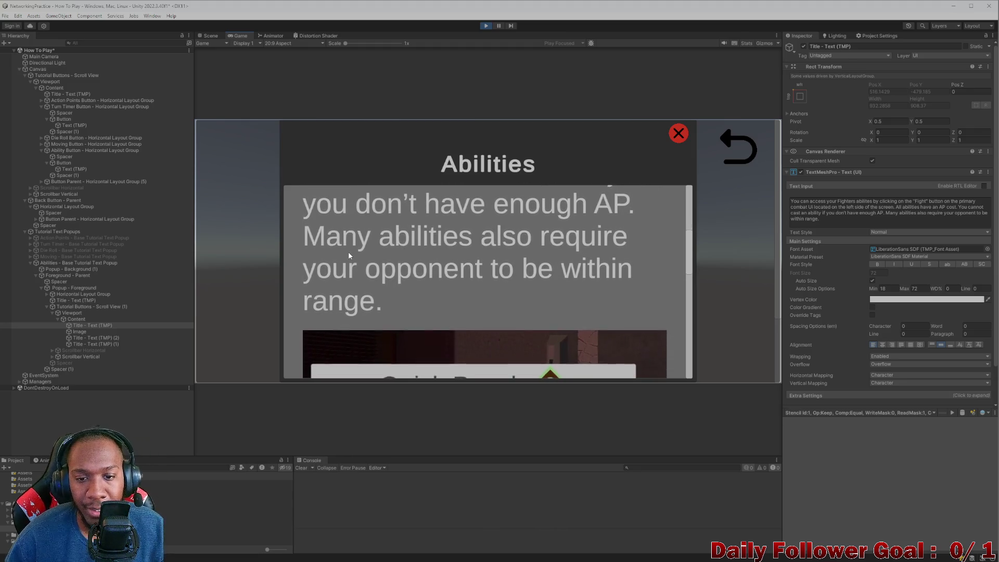
scroll(333, 248, down, 1)
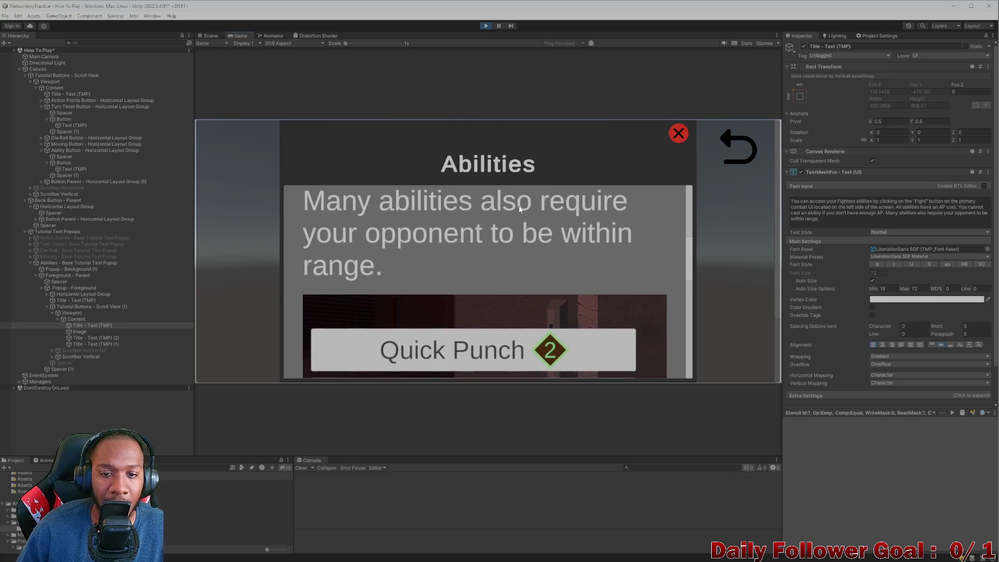
scroll(434, 232, down, 1)
scroll(436, 234, down, 5)
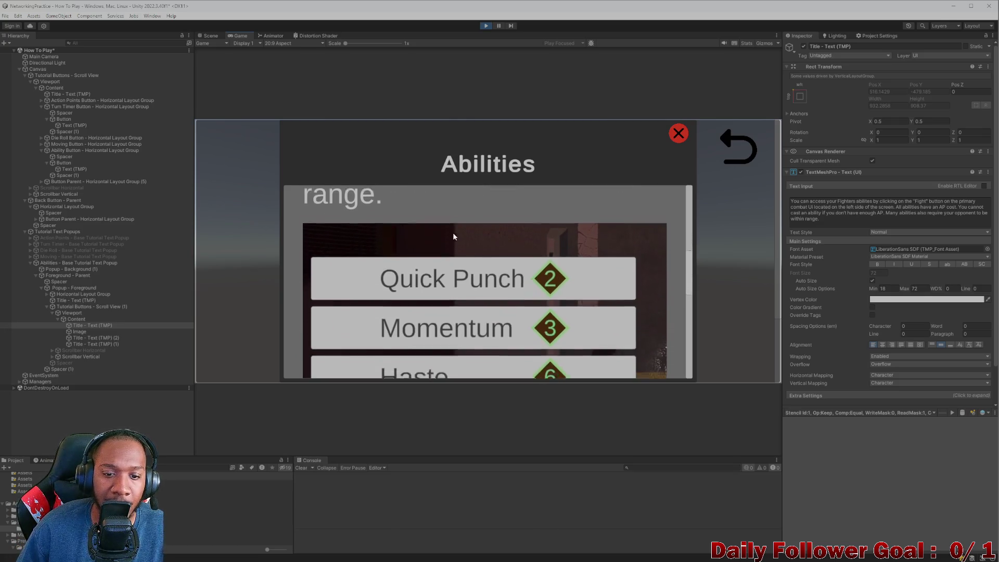
scroll(503, 275, down, 3)
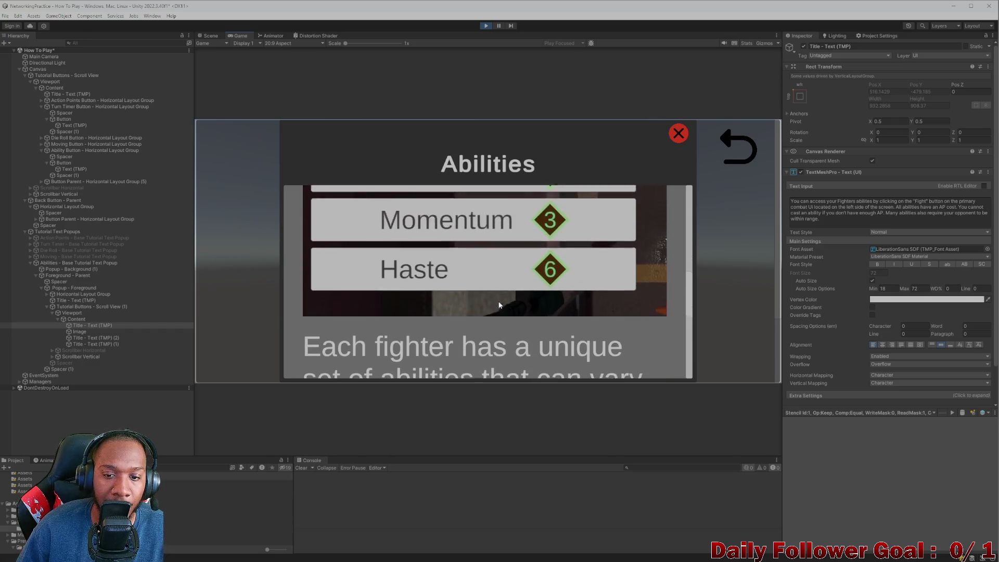
scroll(398, 257, down, 1)
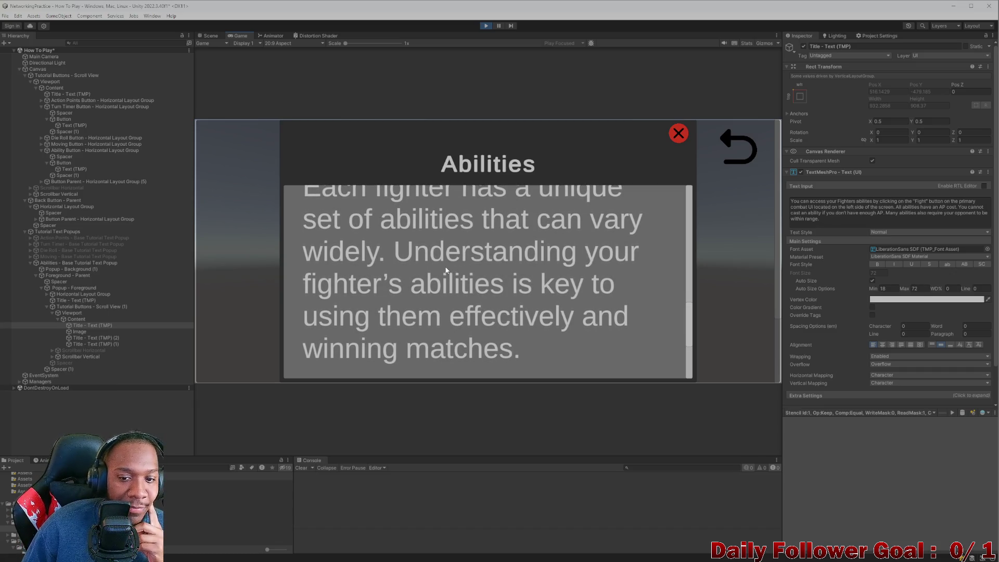
scroll(420, 326, down, 2)
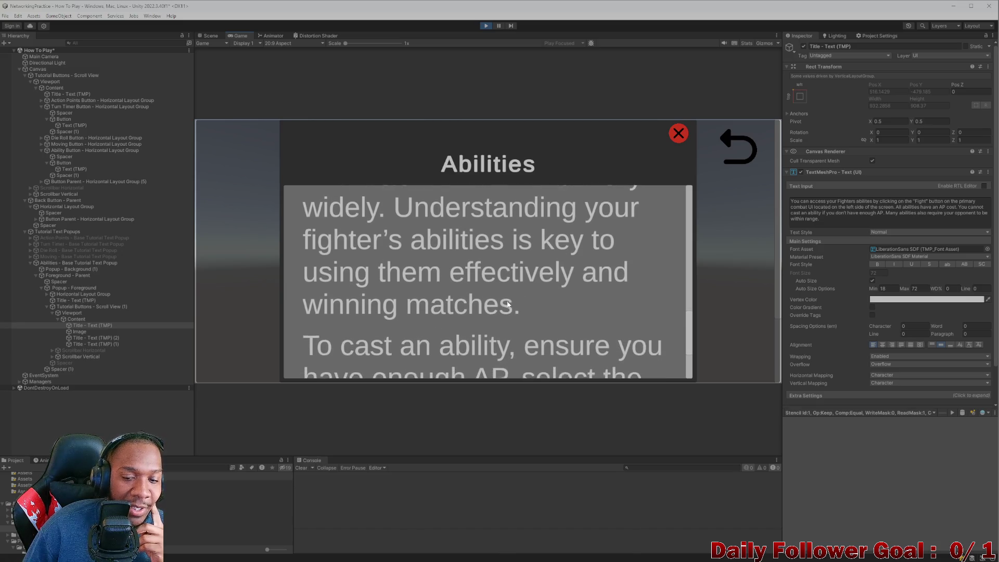
click(679, 133)
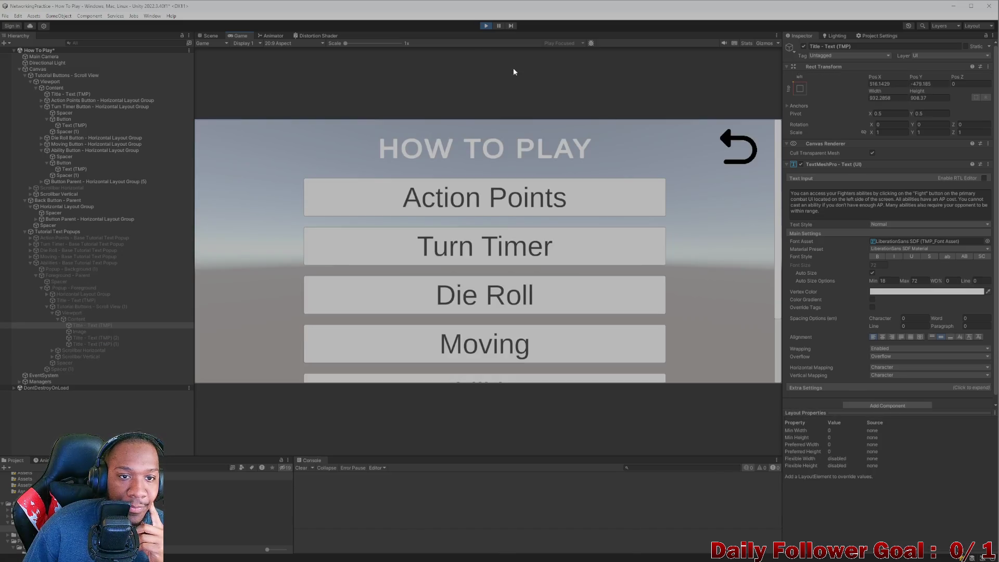
Stop the game and replace the Title - Text (TMP) (2) paragraph with the pasted new description.
click(485, 27)
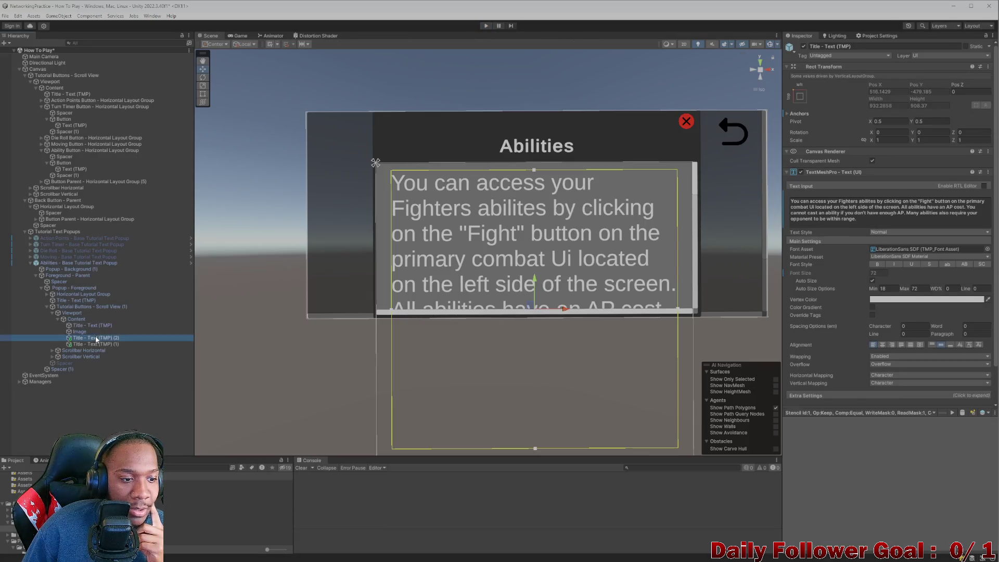
click(946, 210)
key(ctrl+a)
key(ctrl+c)
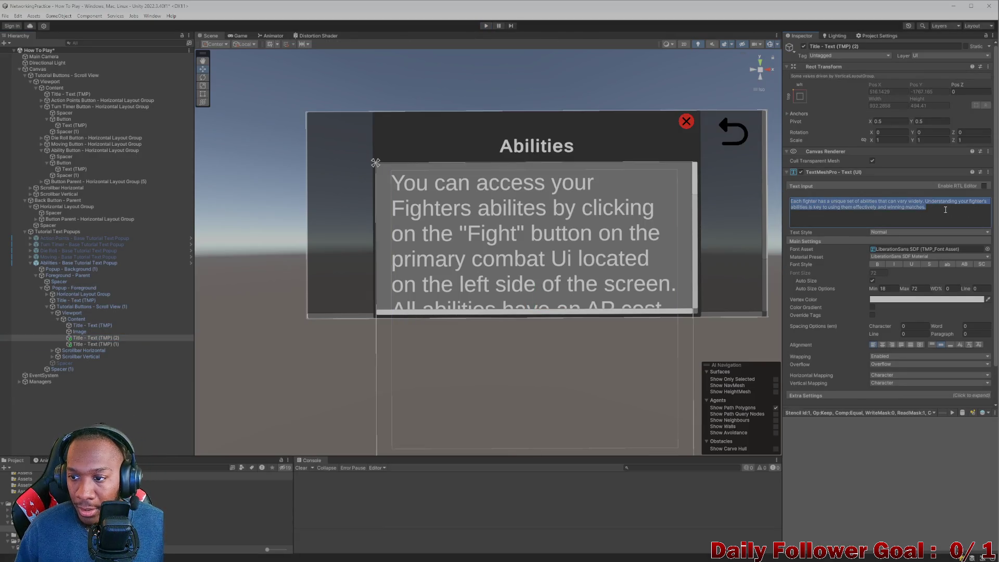
key(BackSpace)
key(ctrl+v)
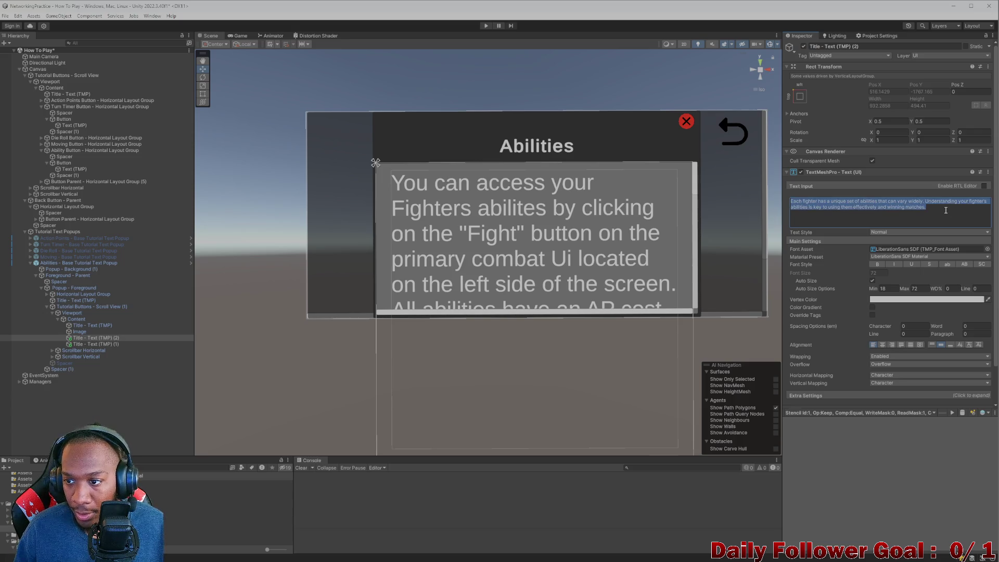
Add 'You can read more about a given Fighters abilities from the Fighters page on the Main Menu' and save.
text(You can)
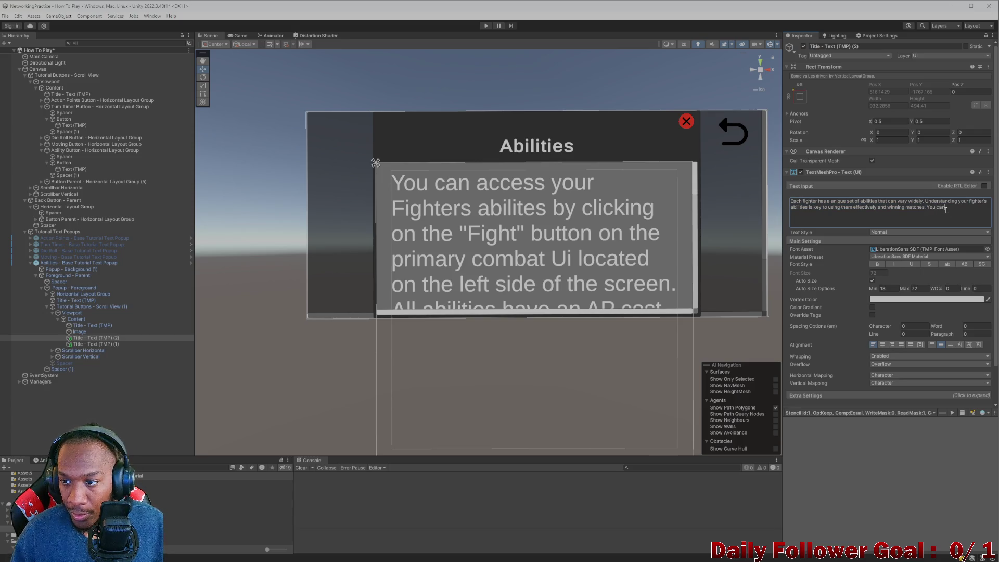
text( read mo)
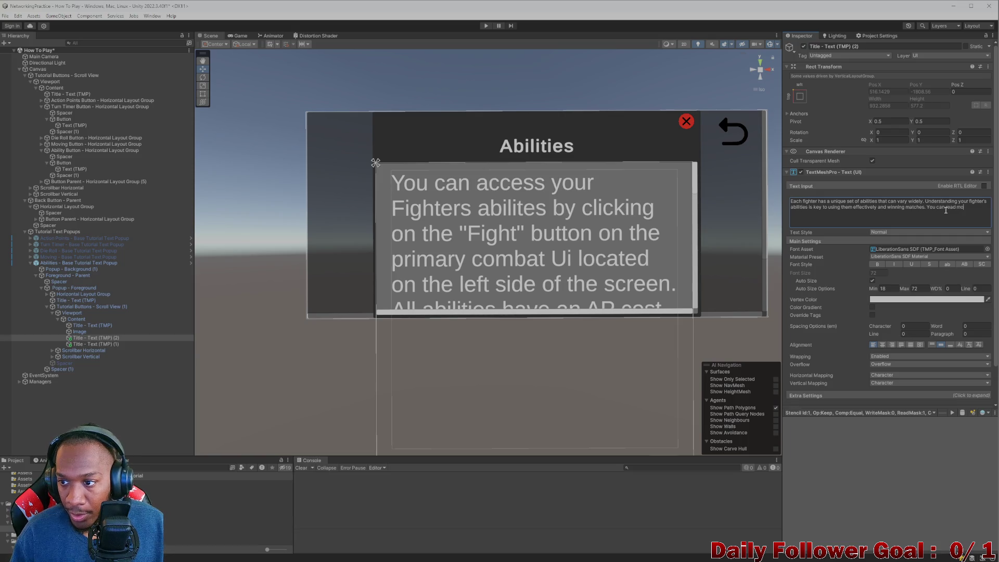
text(re about)
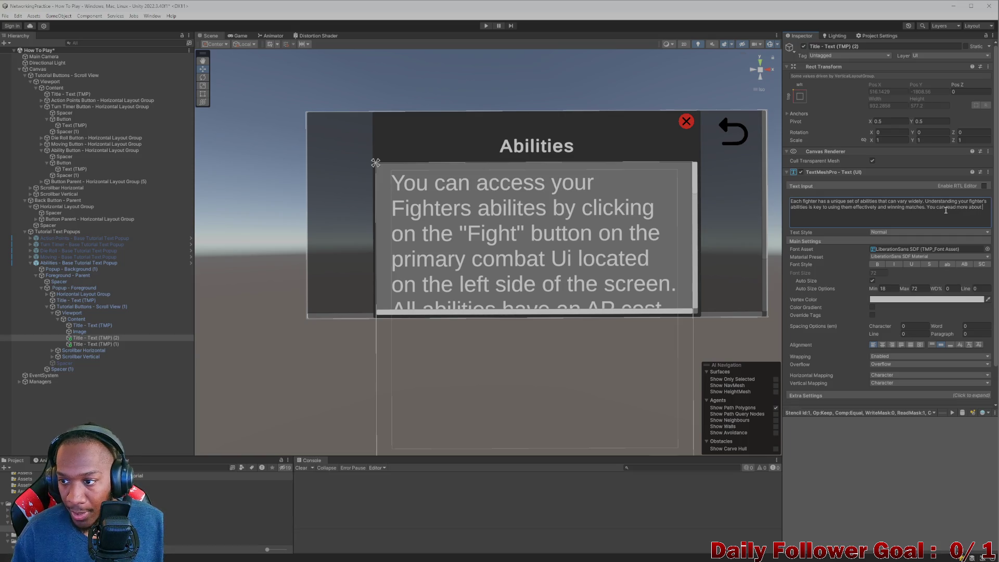
text( a gieven)
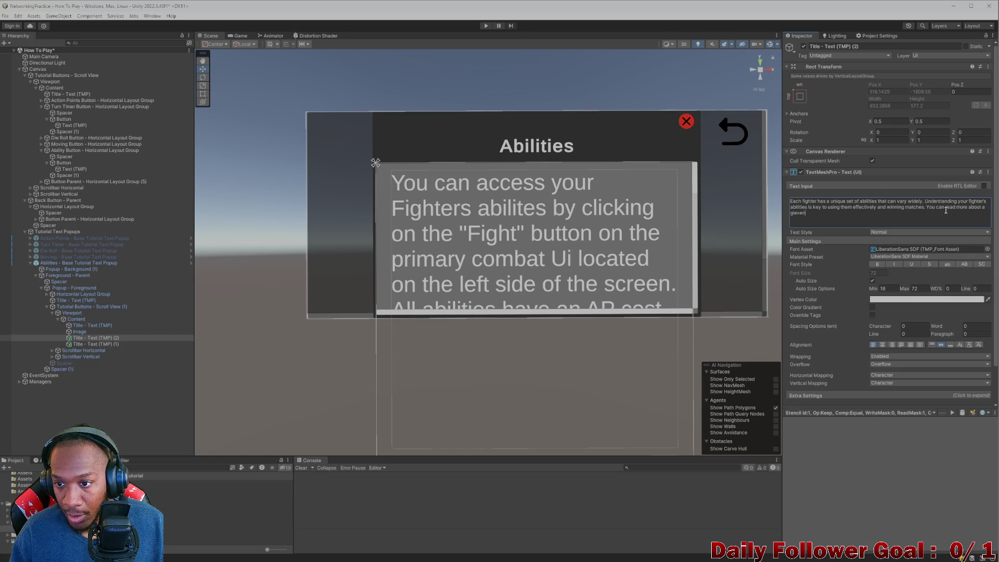
key(BackSpace)
key(BackSpace)
text(ven)
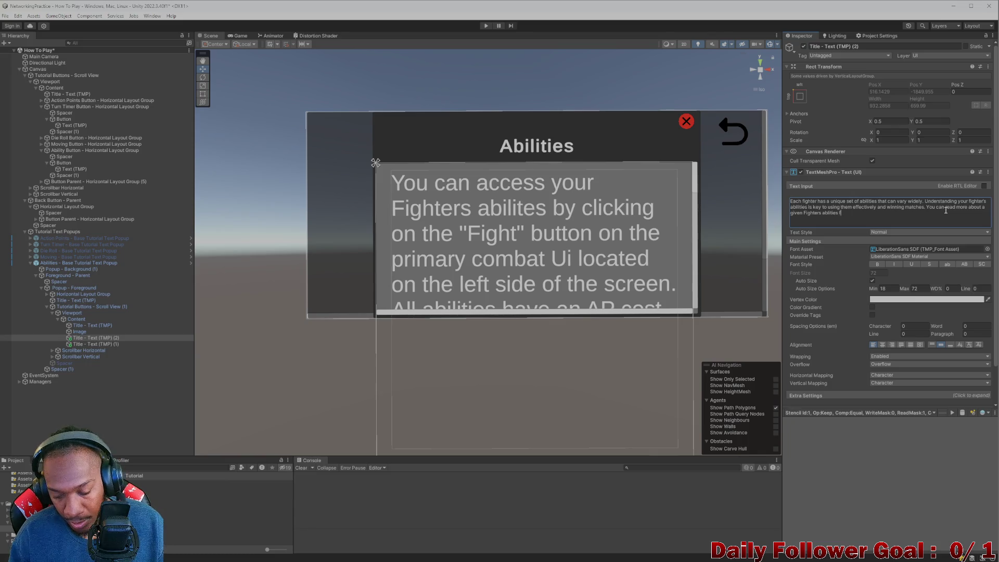
text(from the)
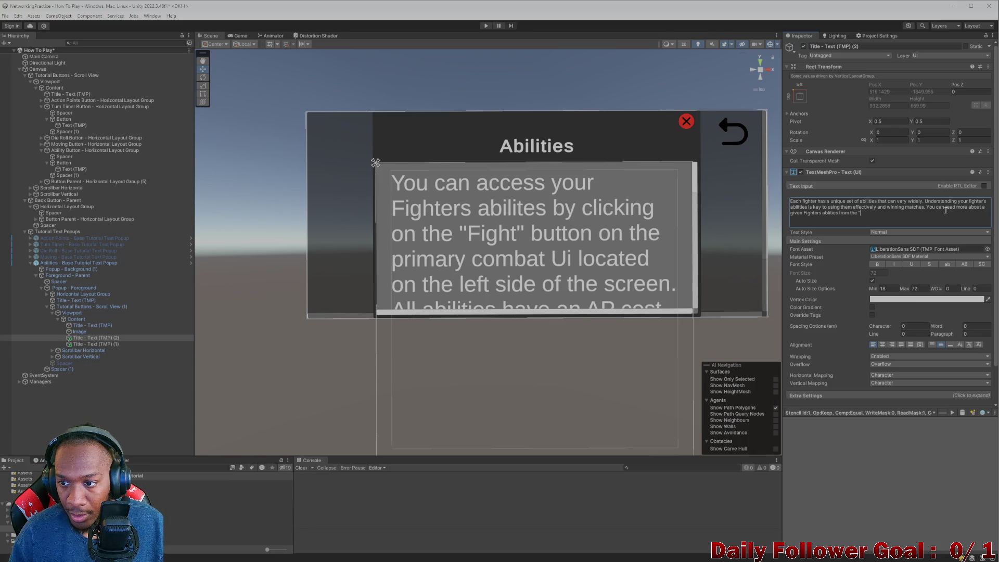
text(Fi)
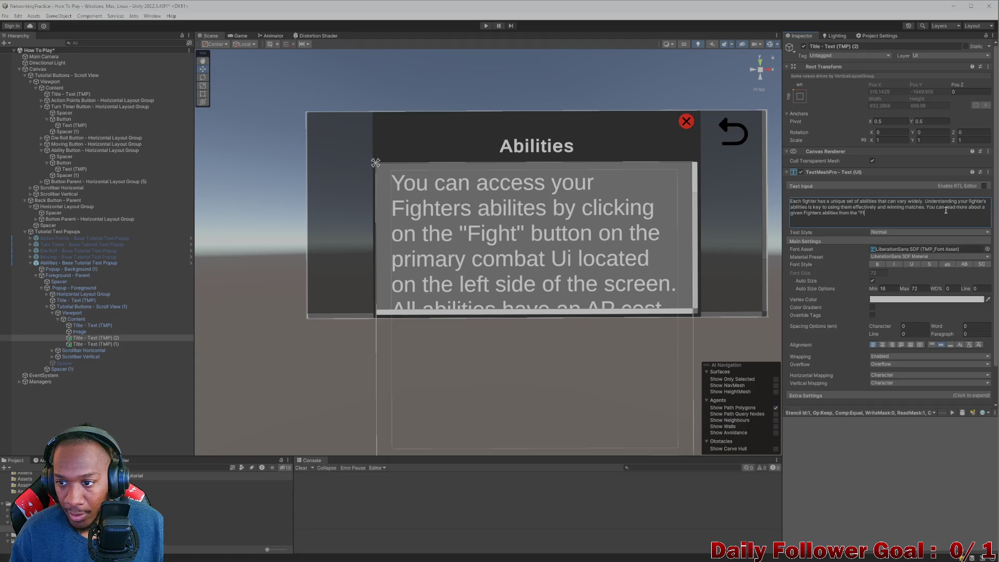
text(ghters" page on th)
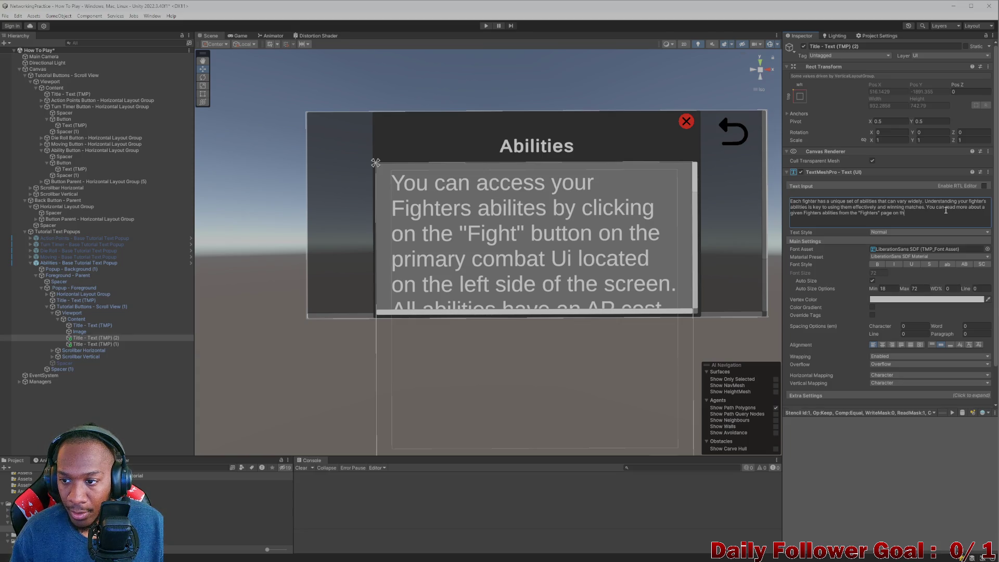
text(e main)
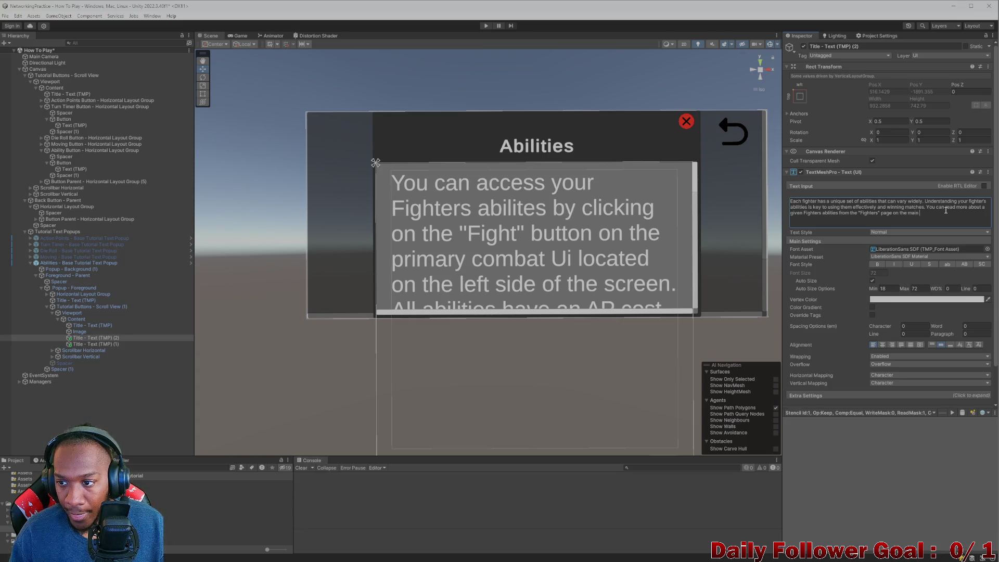
key(BackSpace)
key(BackSpace)
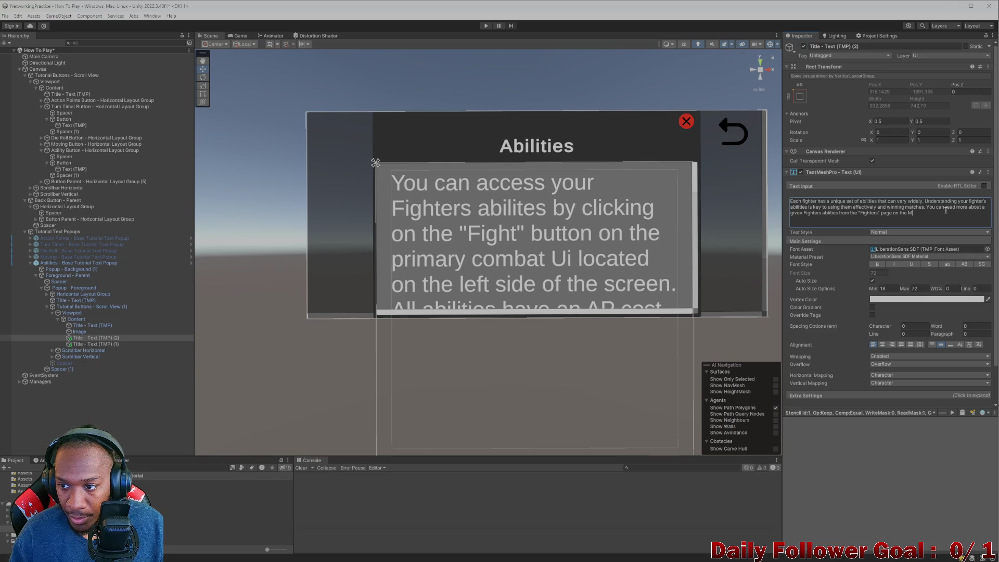
text(ain Menu)
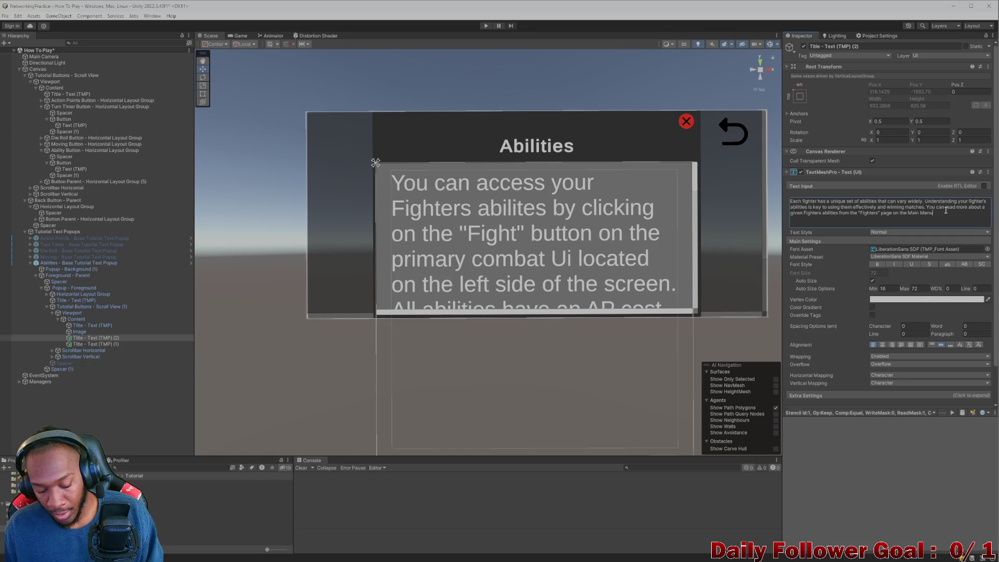
key(ctrl+s)
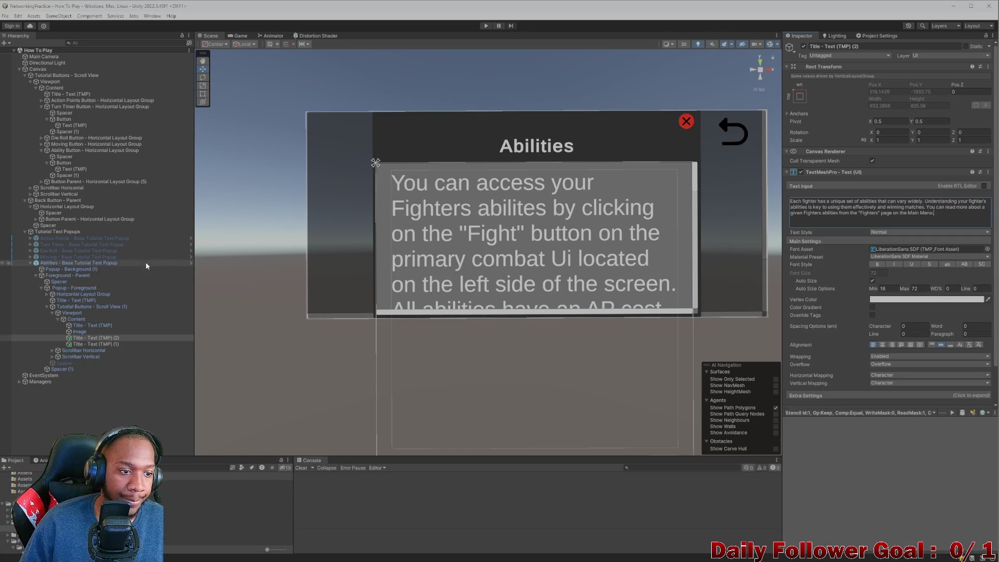
Deactivate the Abilities - Base Tutorial Text Popup object in the Inspector.
click(46, 307)
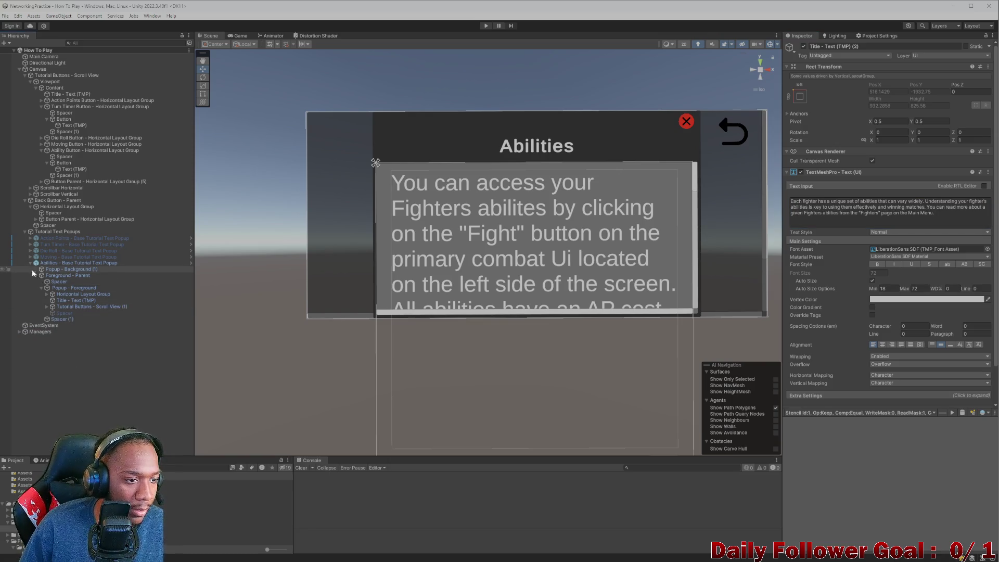
click(30, 263)
click(55, 263)
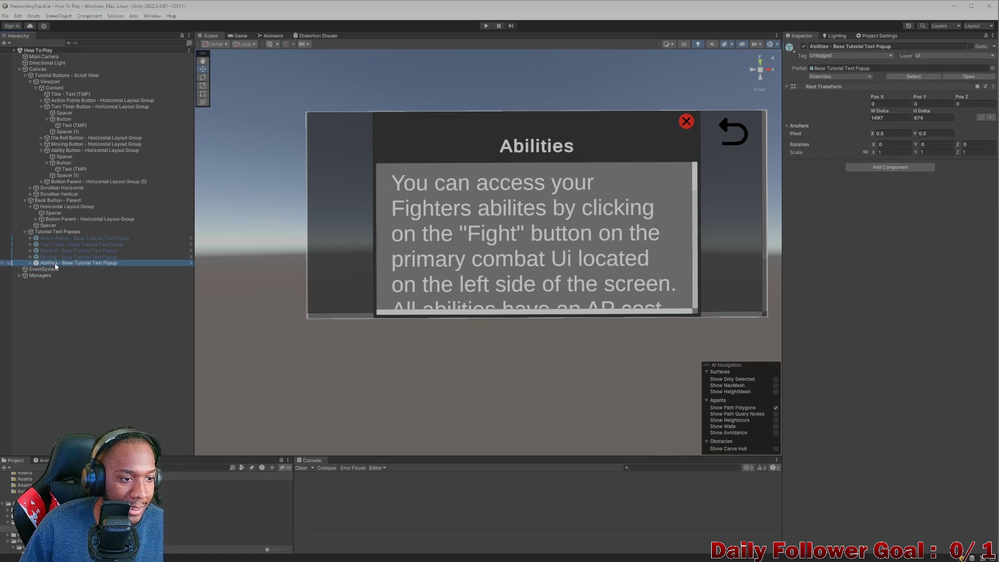
click(804, 46)
Run the game and scroll the How To Play topic list.
click(488, 25)
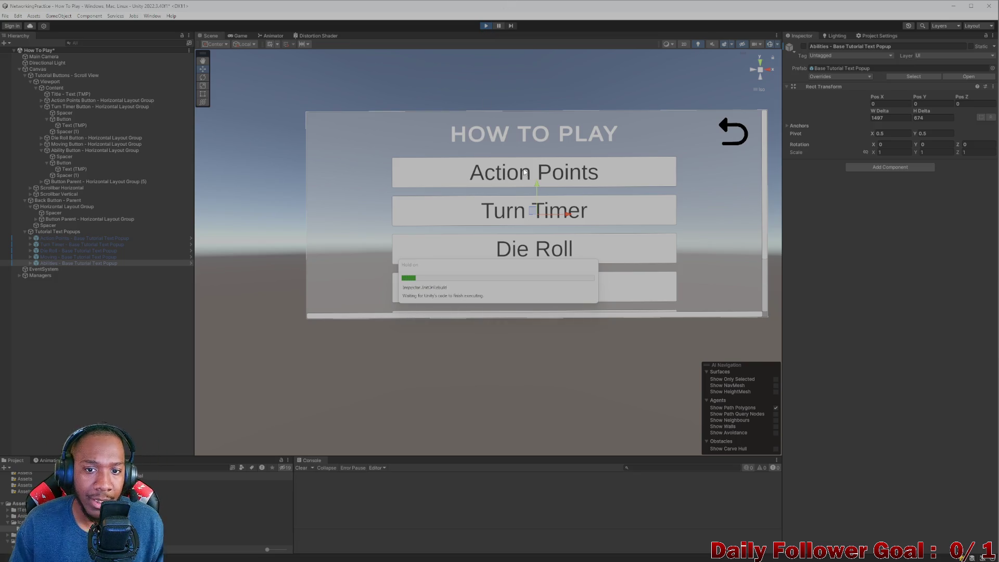
scroll(509, 234, down, 3)
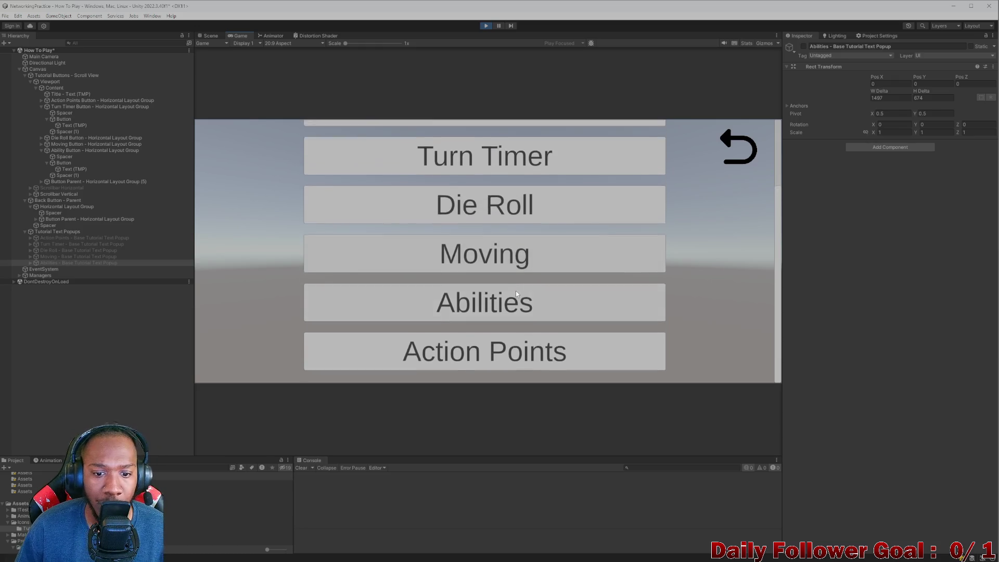
scroll(520, 312, up, 2)
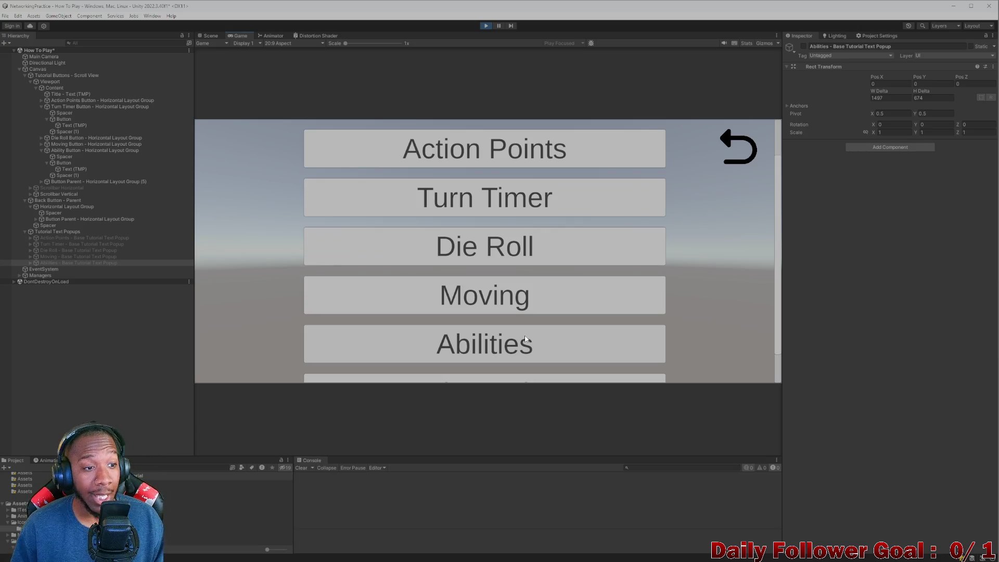
mouse_move(223, 561)
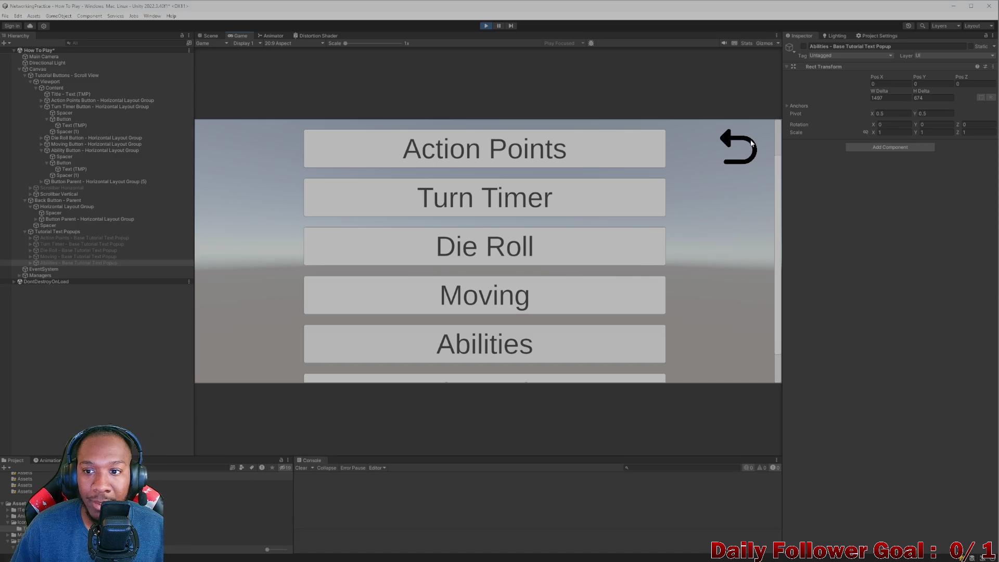
Leave Play mode and search the project assets for 'Tutorial'.
key(Escape)
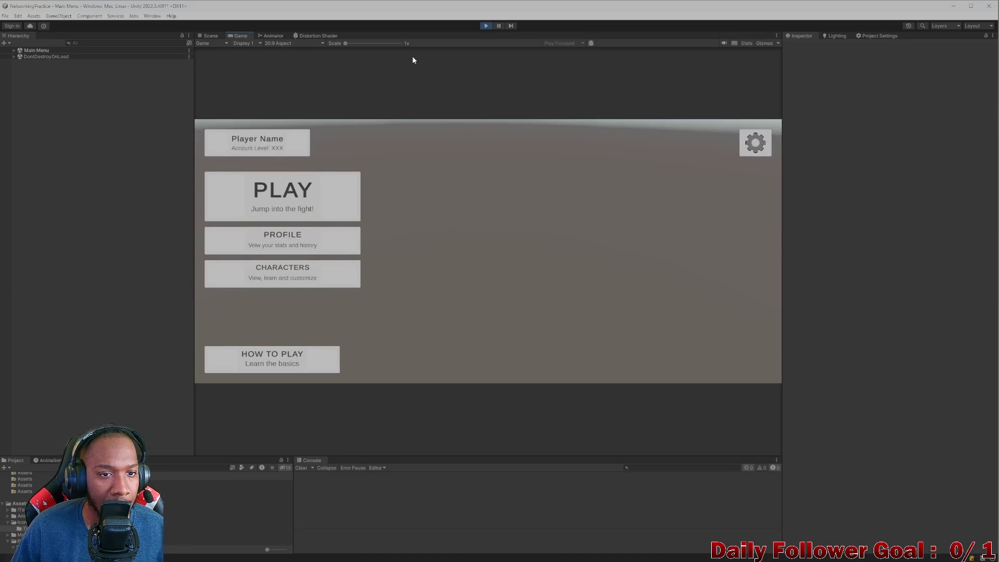
click(486, 25)
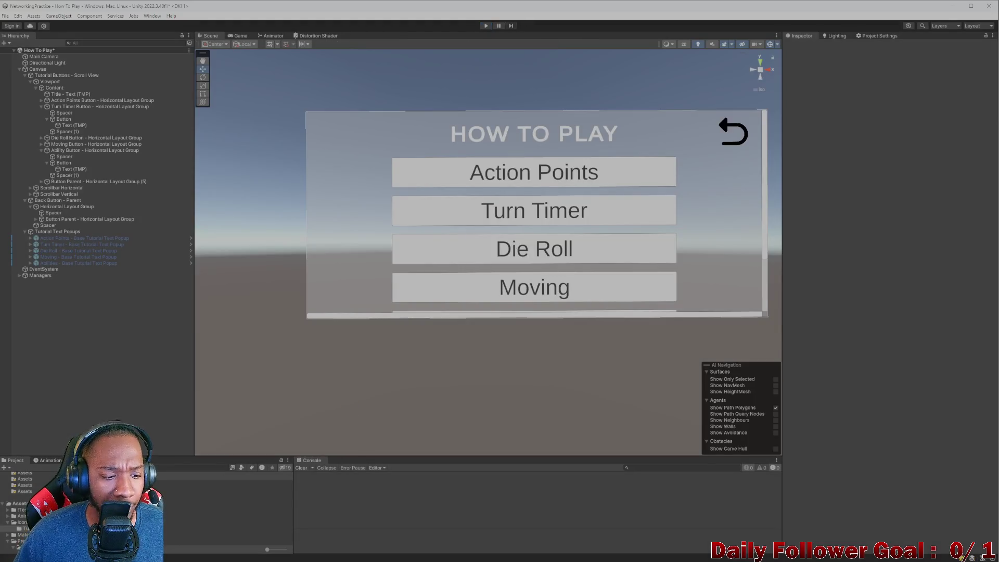
click(154, 467)
text(Tutorial)
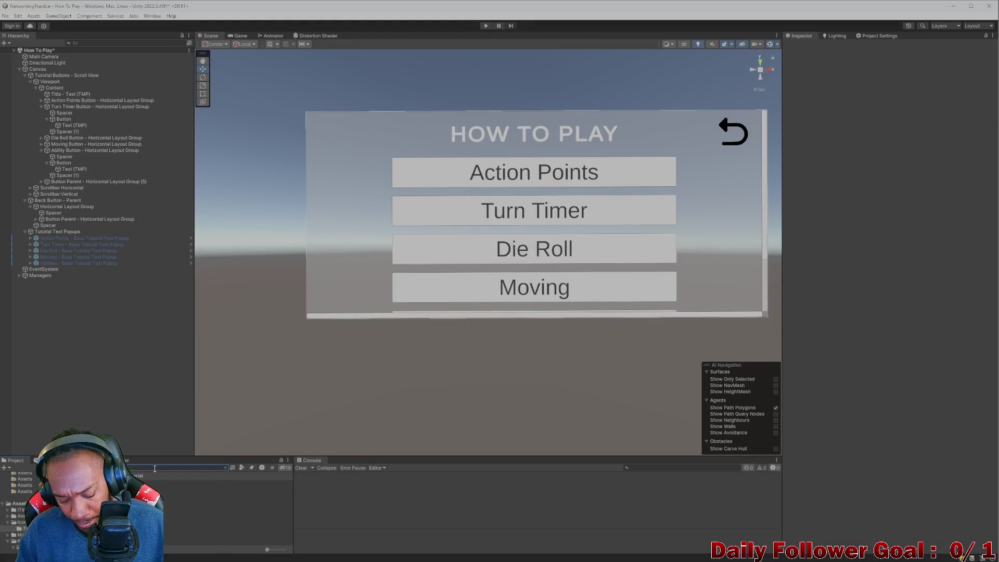
key(BackSpace)
key(BackSpace)
key(BackSpace)
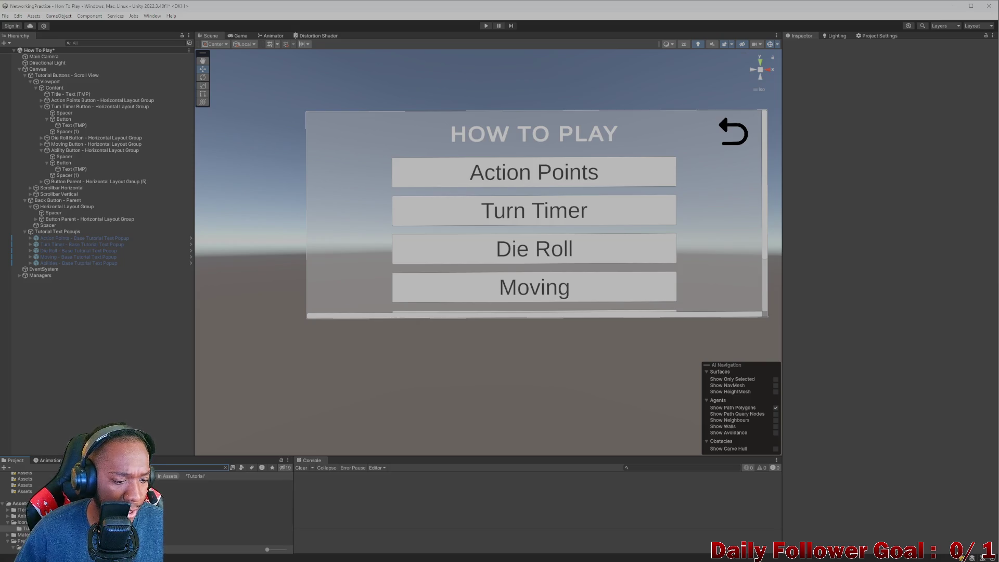
text(Tutorial)
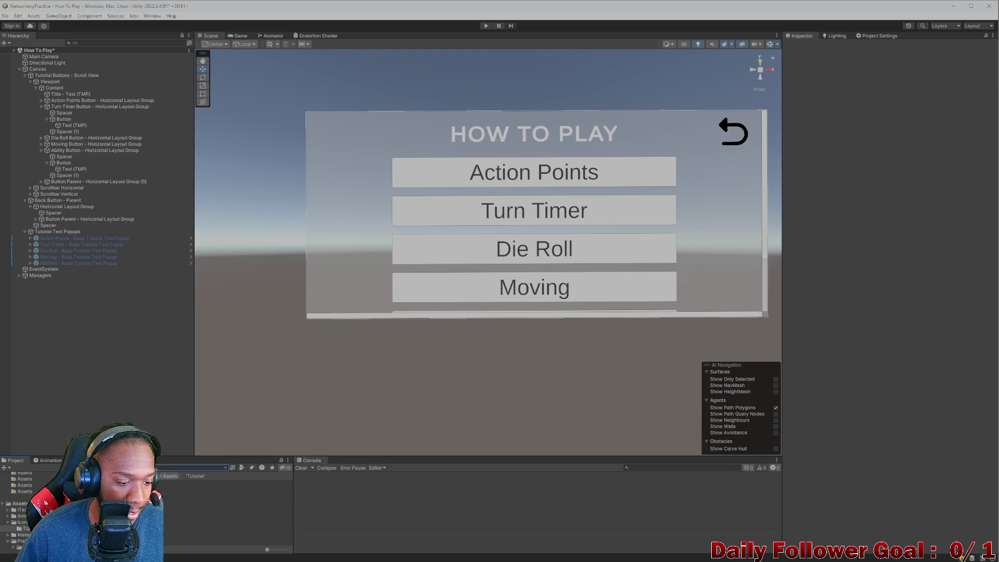
Open the Main Menu scene, saving changes, and select the CHARACTERS button.
double_click(219, 483)
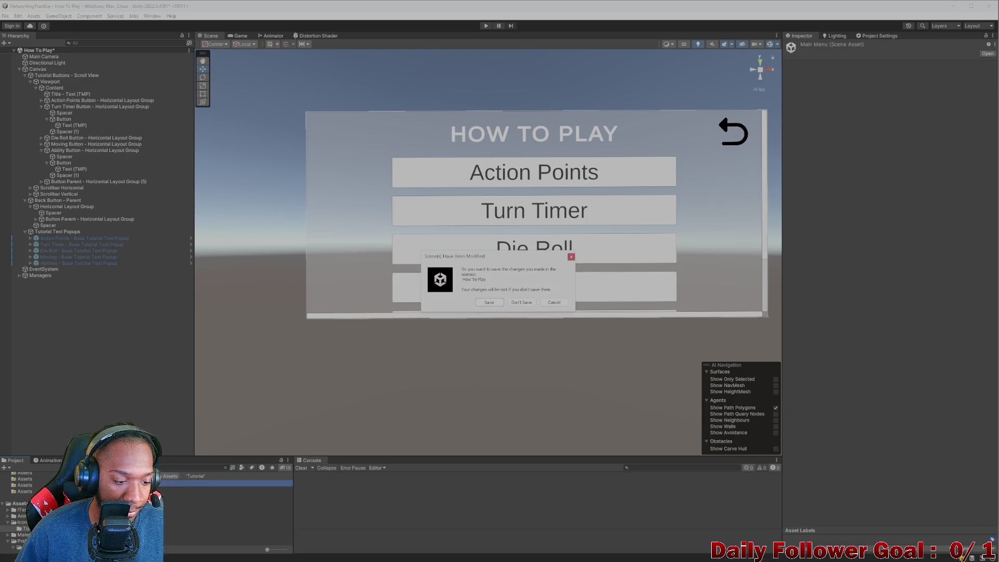
click(492, 303)
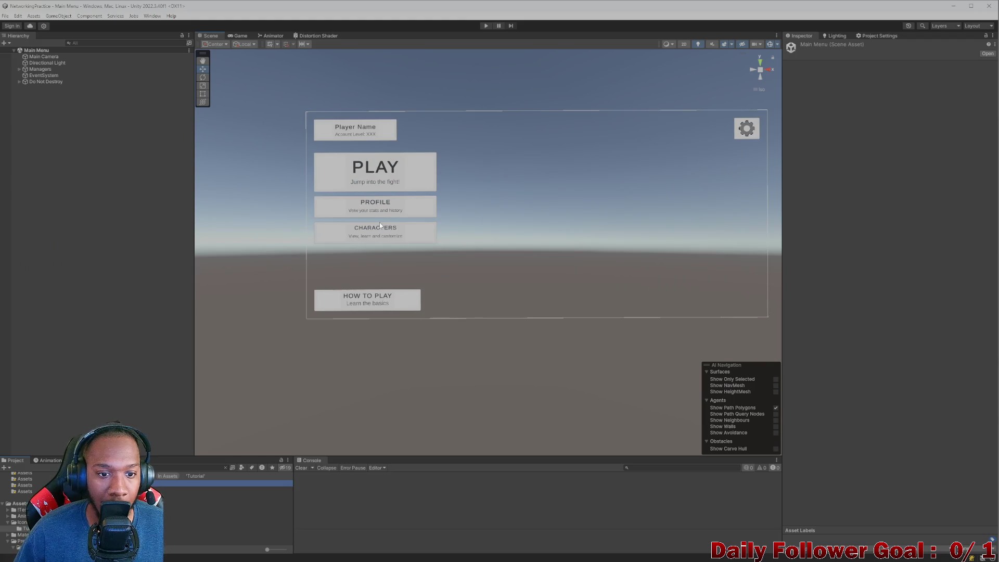
click(379, 224)
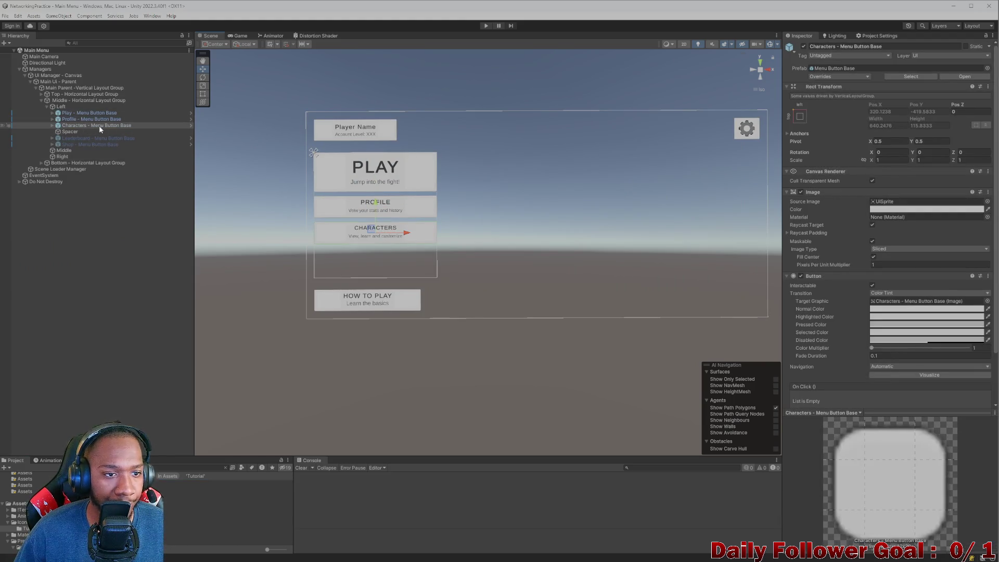
Rename the Characters button object to Fighters - Menu Button Base.
click(829, 48)
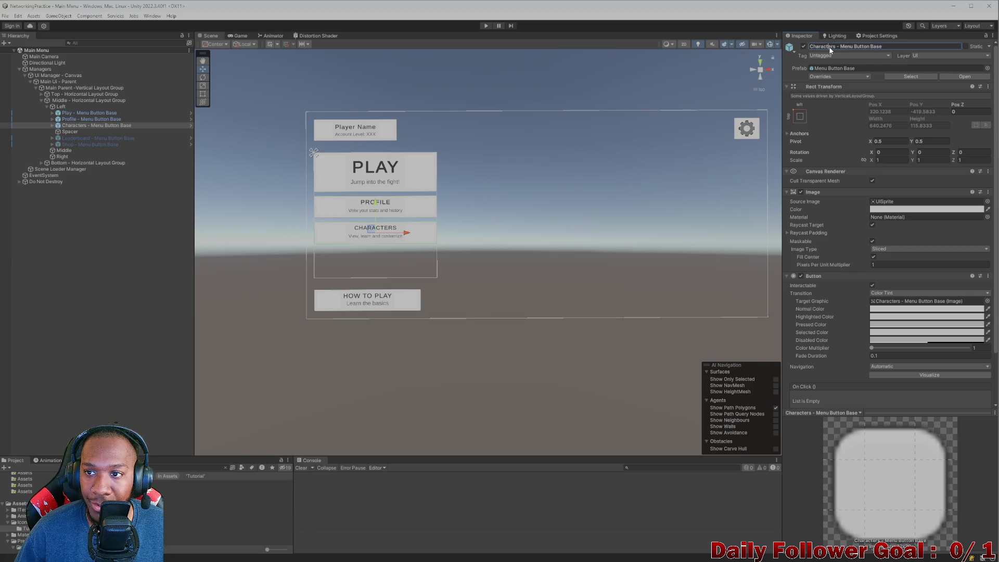
double_click(827, 48)
text(Fighters)
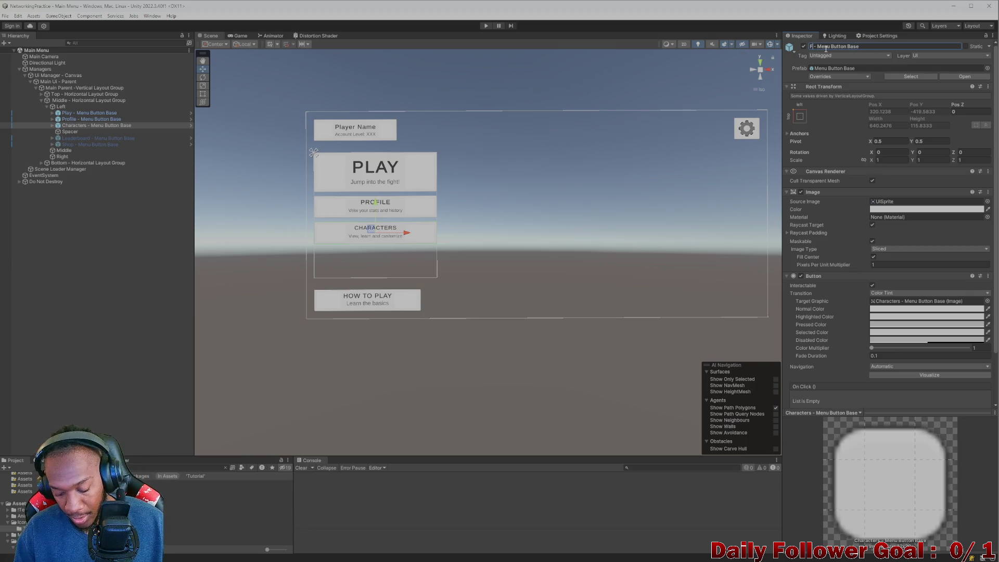
click(67, 126)
Change the button's Title Text (TMP) label from CHARACTERS to FIGHTERS.
click(52, 126)
click(72, 133)
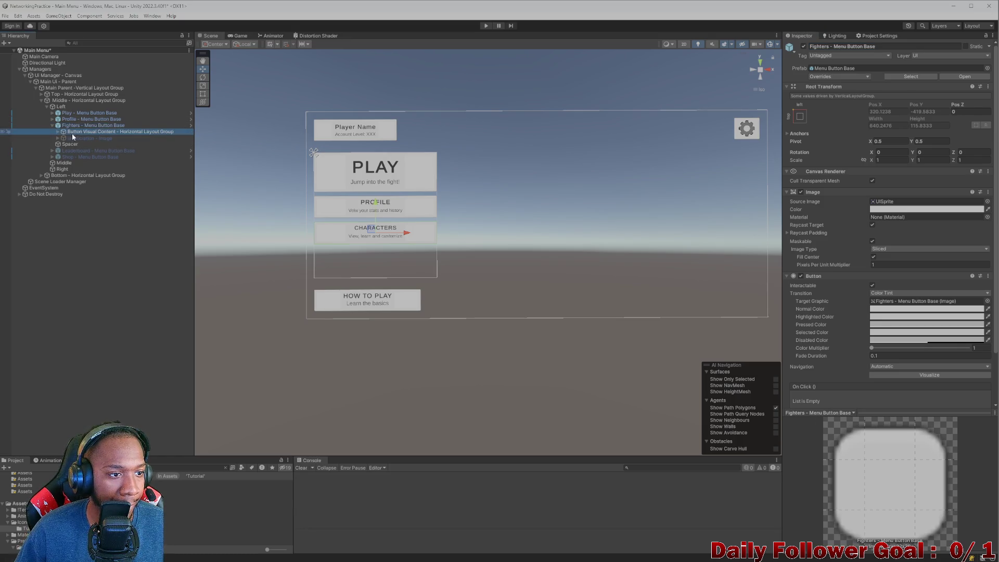
key(Right)
click(81, 144)
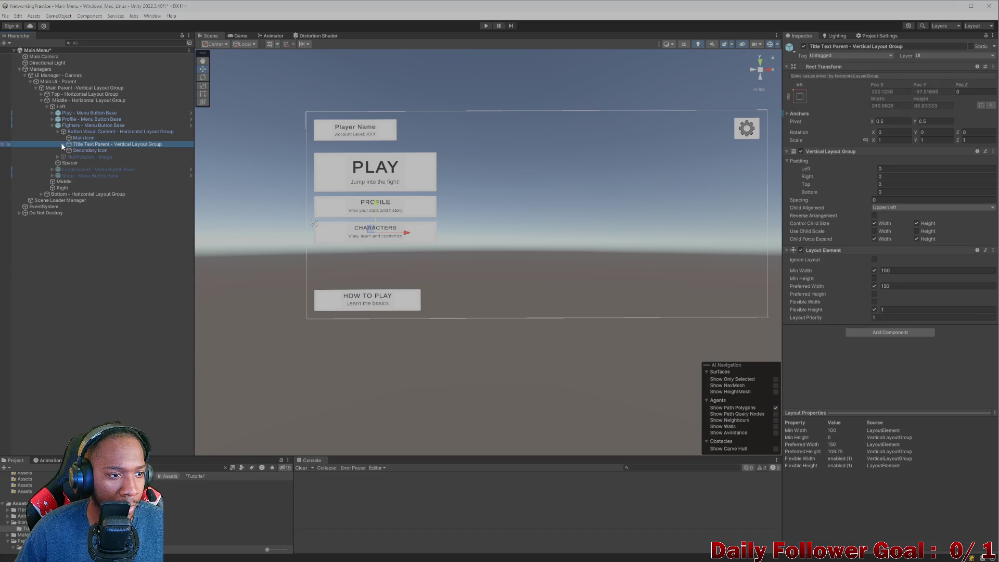
key(Right)
click(92, 151)
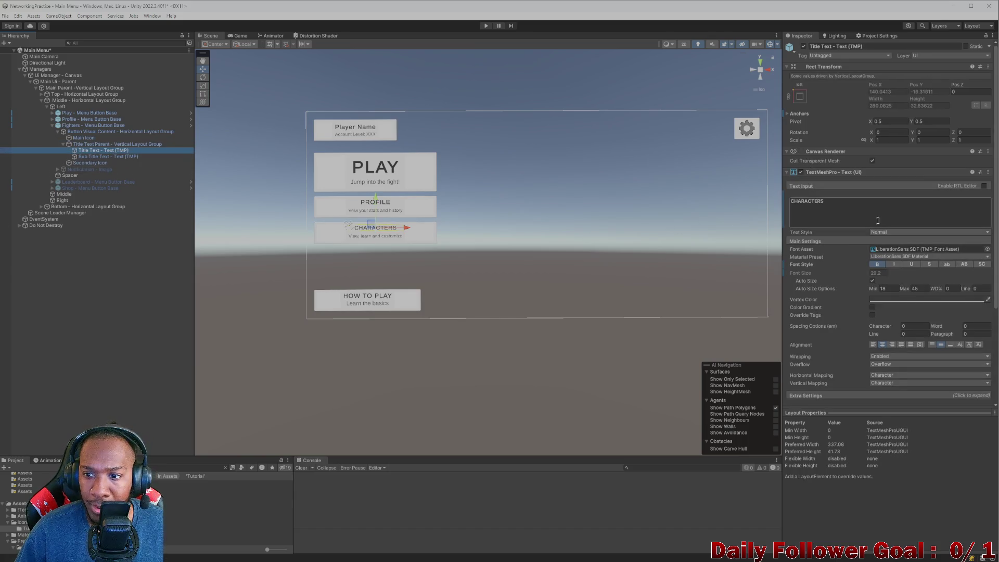
key(BackSpace)
text(FIG)
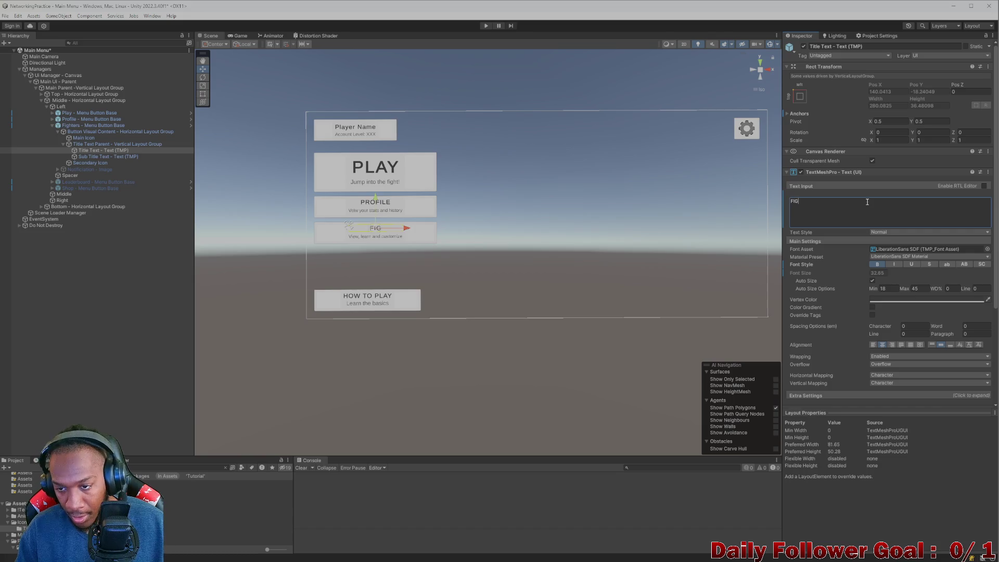
click(93, 290)
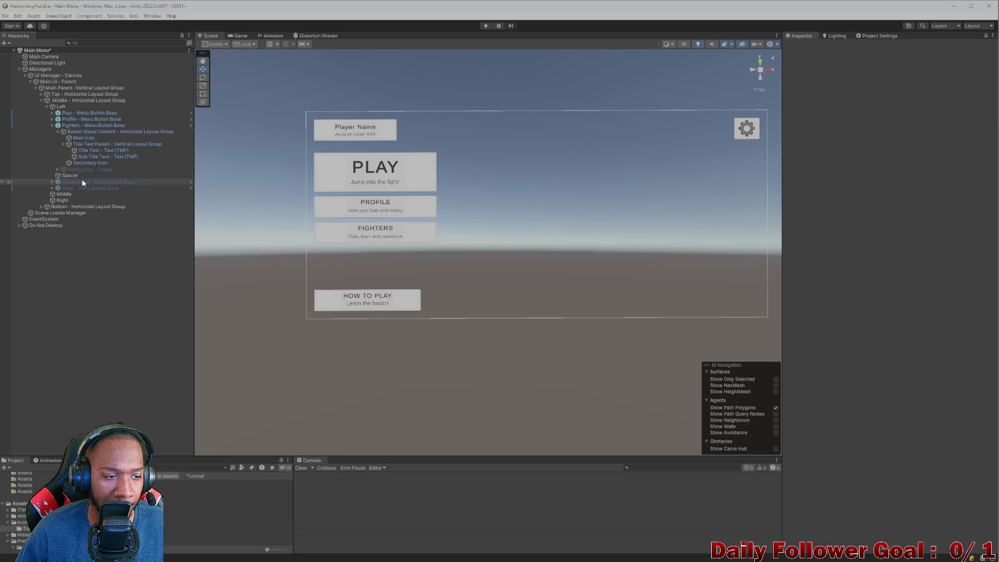
Collapse the Fighters button's hierarchy groups, check Play and Profile, and save the Main Menu scene.
click(63, 144)
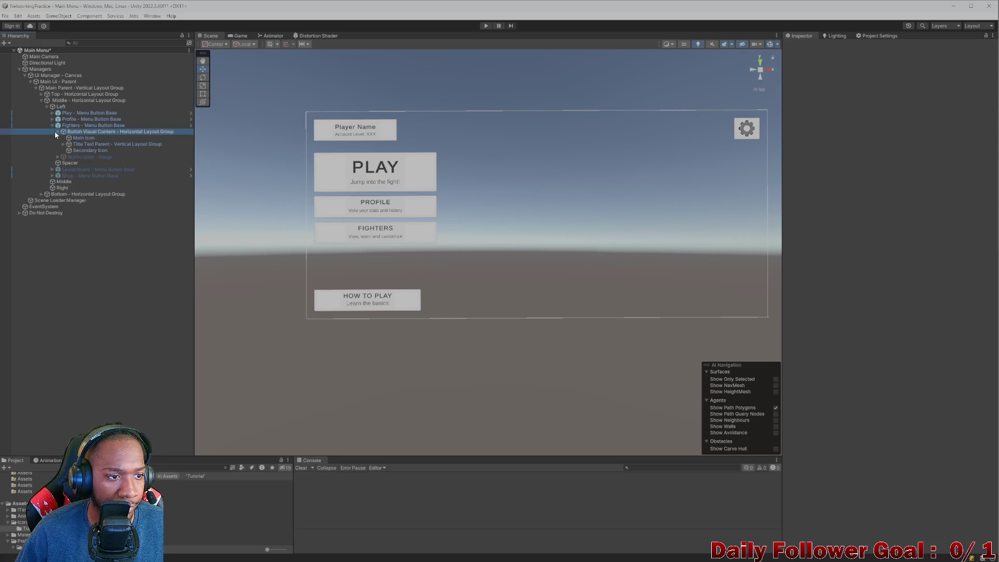
click(56, 131)
click(57, 131)
click(82, 121)
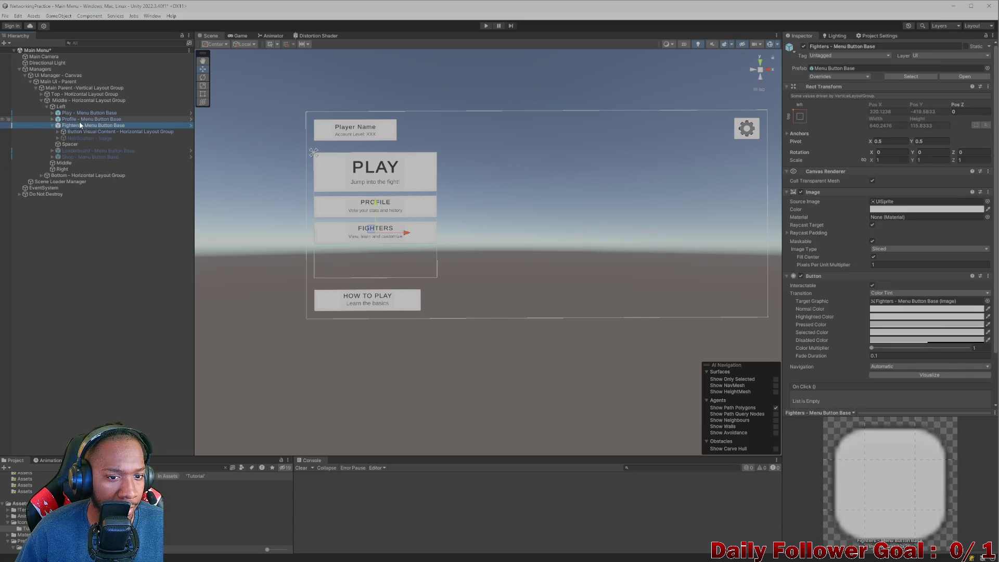
click(86, 113)
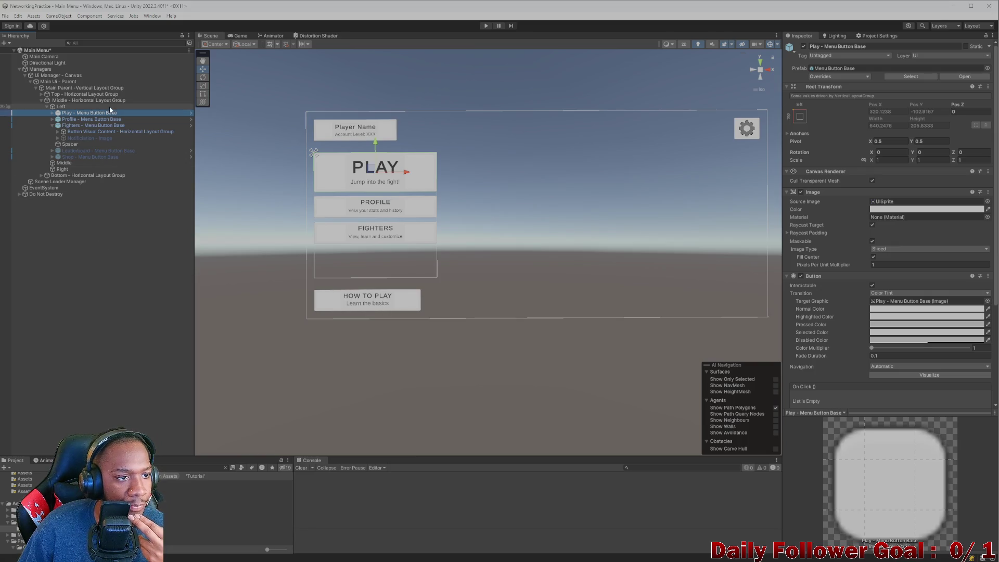
click(52, 125)
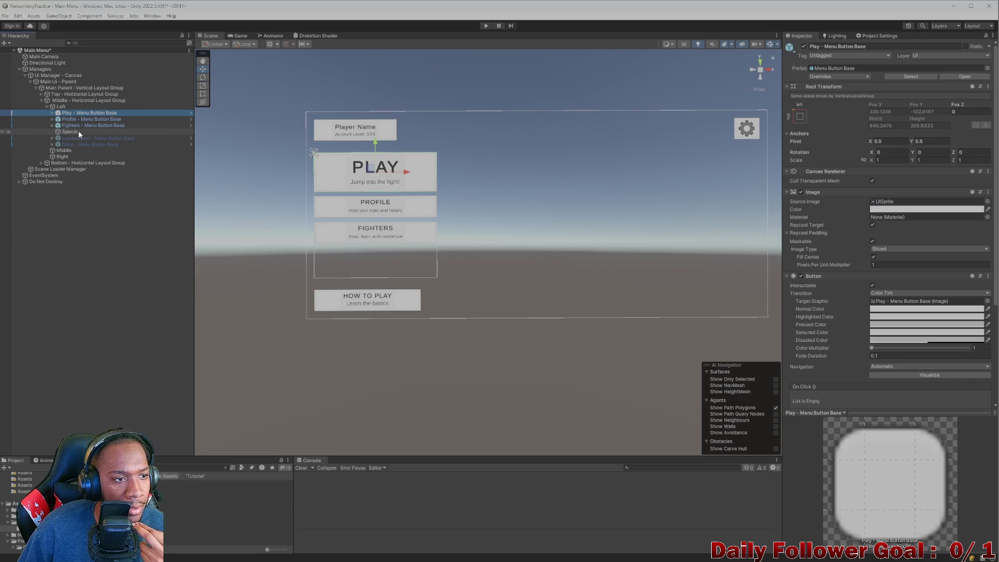
key(ctrl+s)
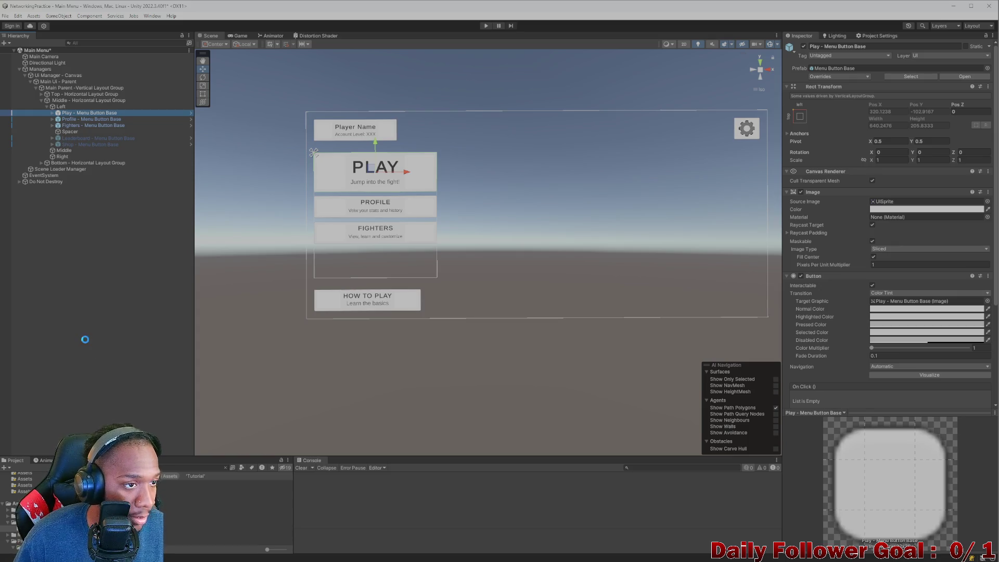
click(157, 467)
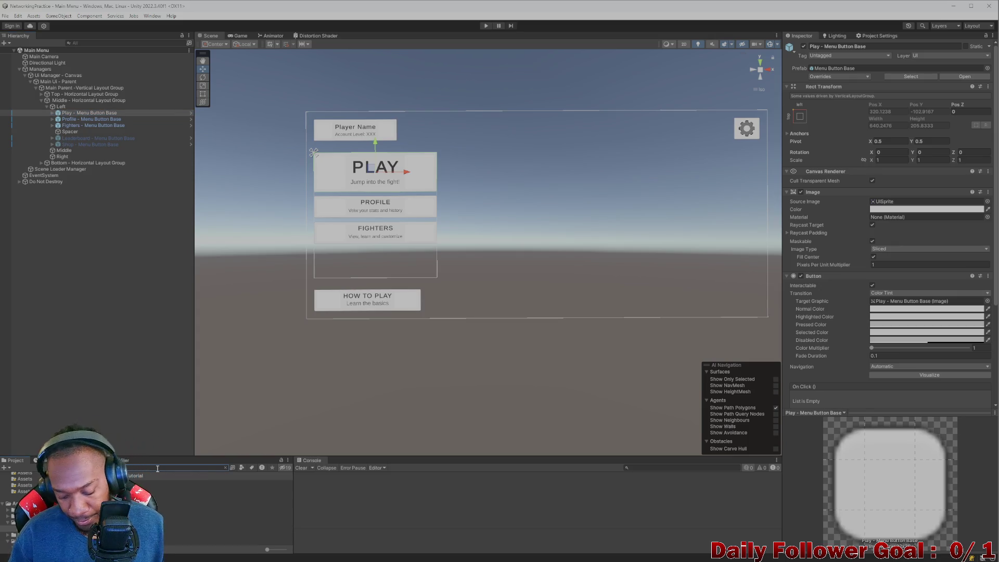
Open CombatScene from the 'Tutorial' project search and turn the view to face the combat UI.
text(Tutorial)
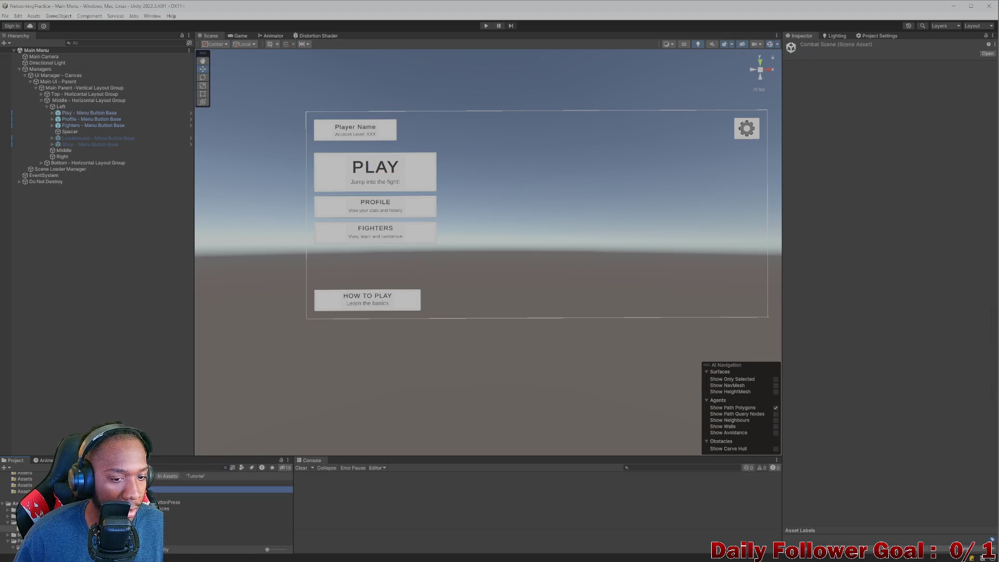
key(Return)
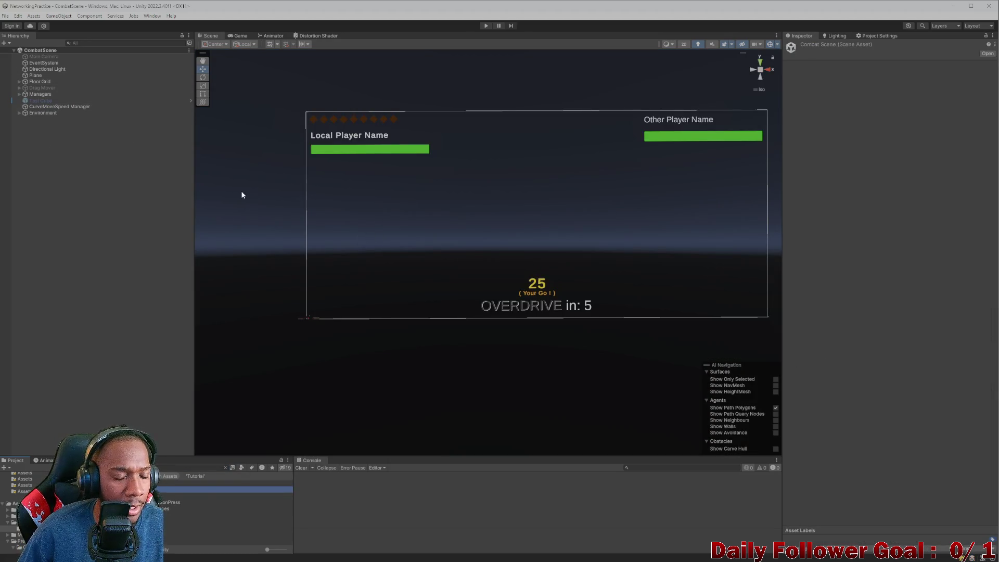
mouse_move(258, 207)
mouse_down()
mouse_move(284, 256)
mouse_move(335, 304)
mouse_up()
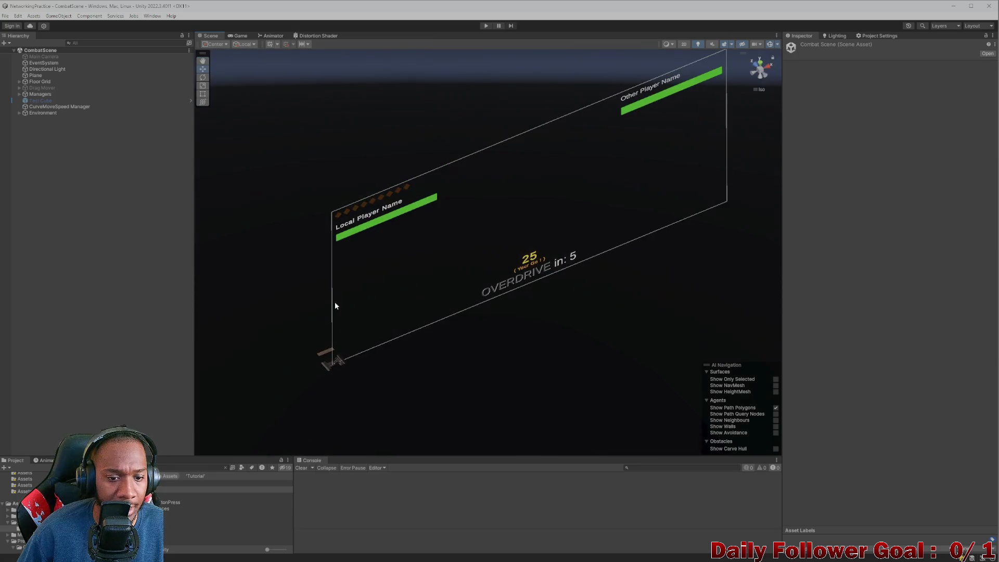
click(328, 364)
mouse_move(339, 367)
mouse_down()
mouse_move(357, 279)
mouse_move(440, 250)
mouse_up()
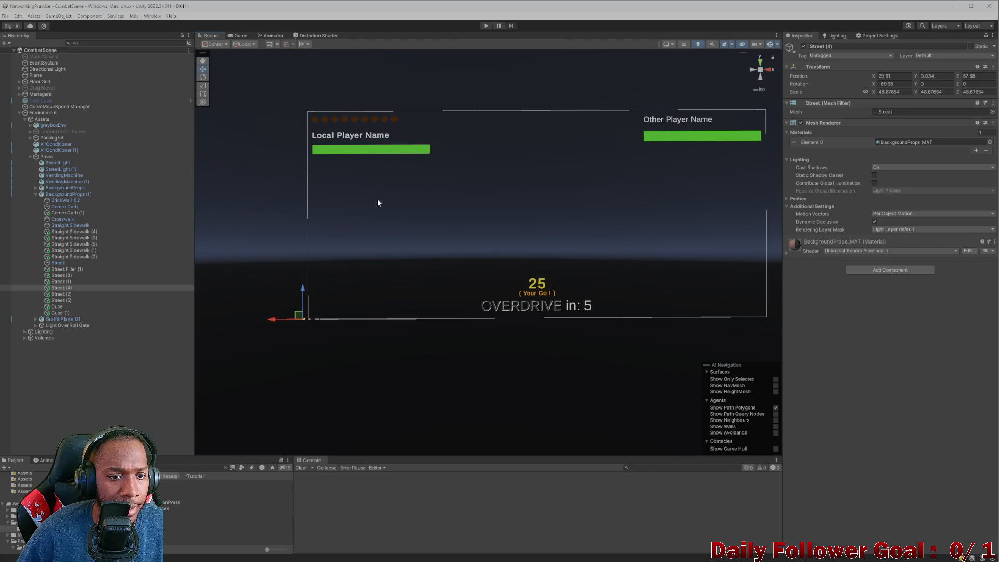
Locate Attack Ui Holder via a hierarchy search for 'attack' and enable its Background Panel.
click(90, 44)
text(attach)
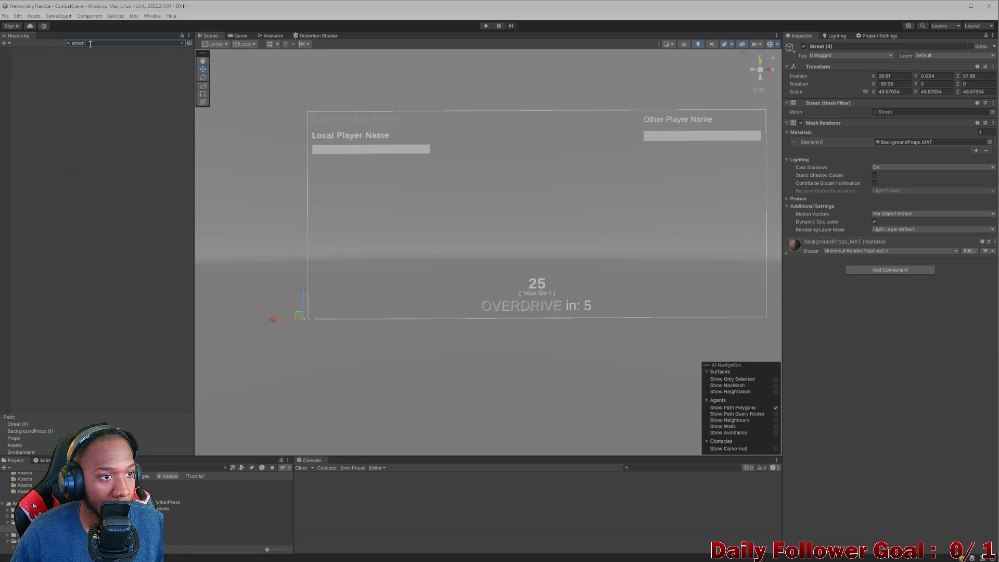
key(BackSpace)
text(k)
click(81, 62)
click(82, 56)
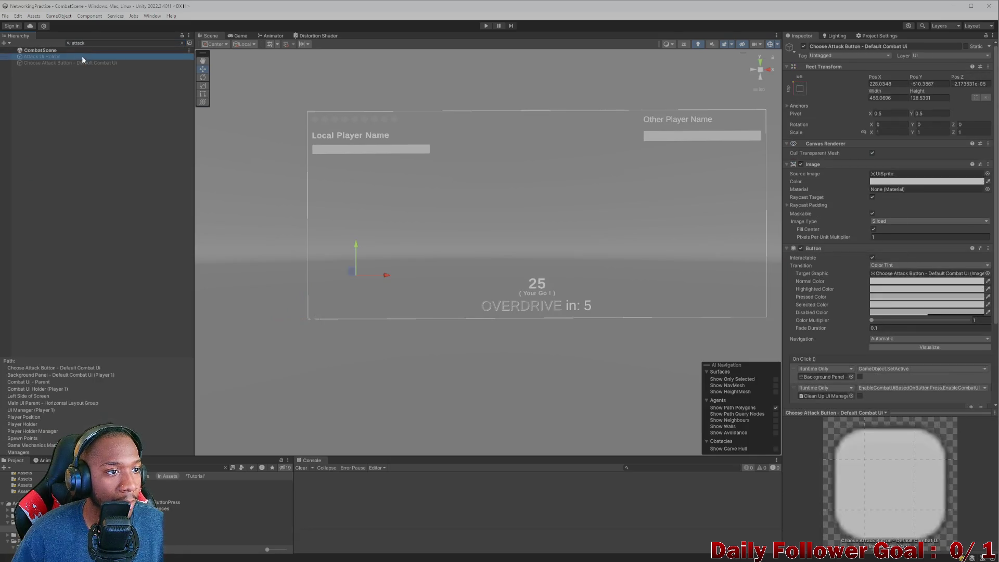
click(182, 43)
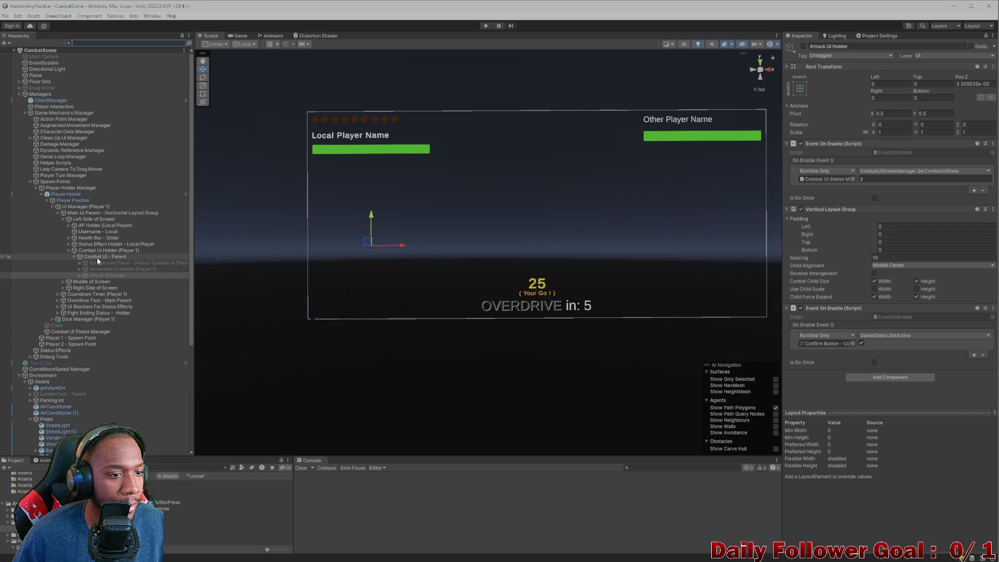
click(101, 263)
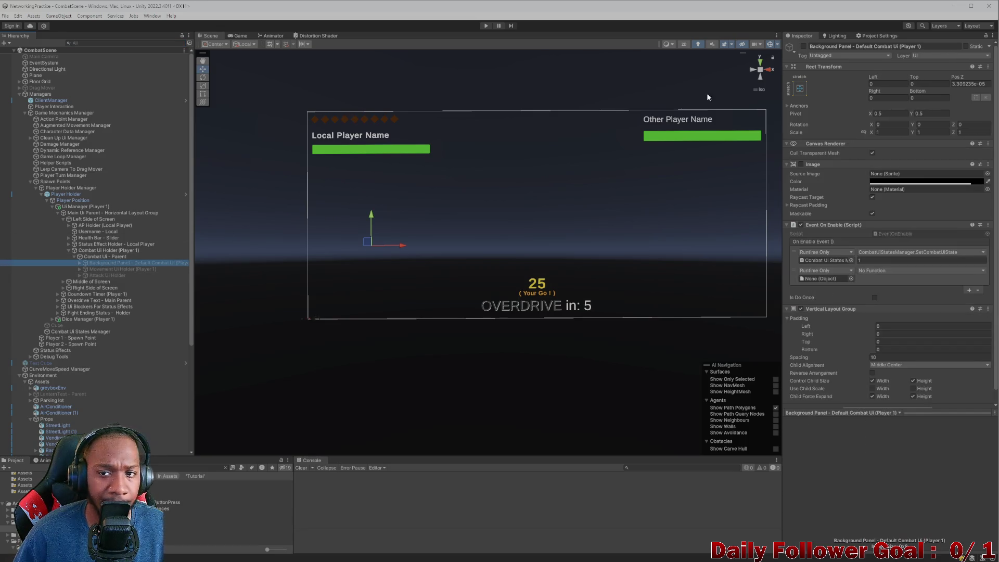
click(803, 46)
Relabel the attack button's text from 'Attack' to 'Fight' and hide the combat button panel.
click(367, 275)
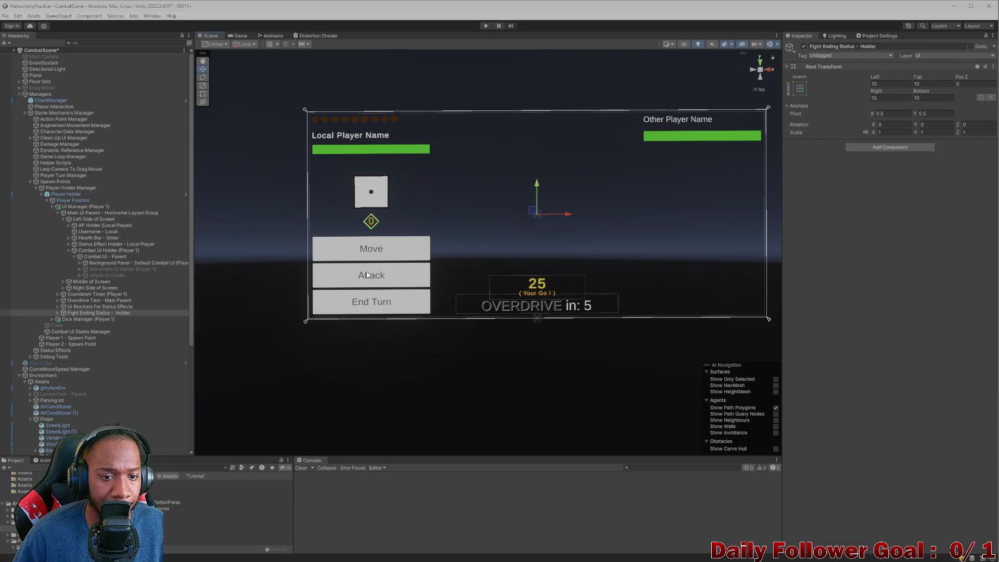
click(366, 275)
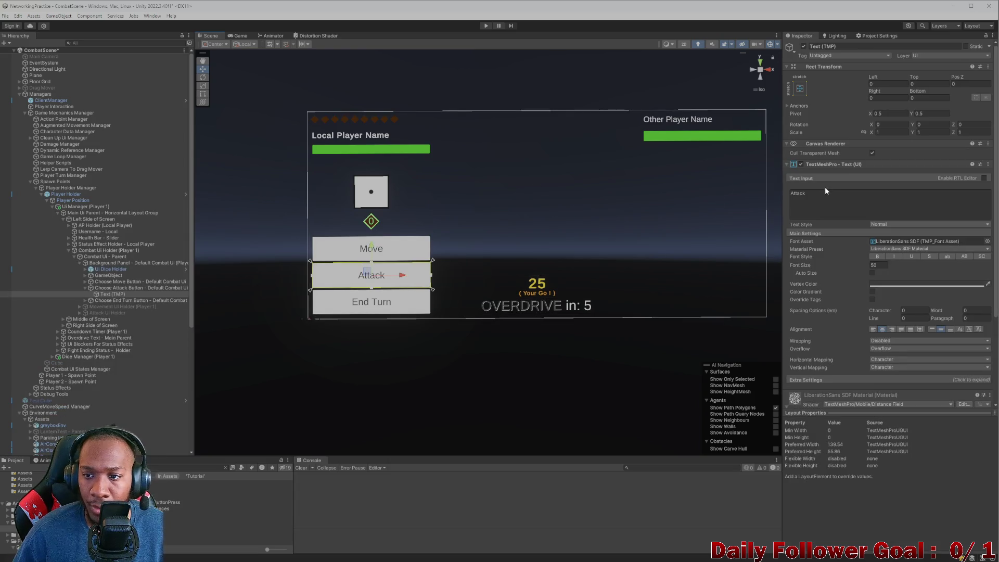
click(830, 193)
key(ctrl+a)
key(BackSpace)
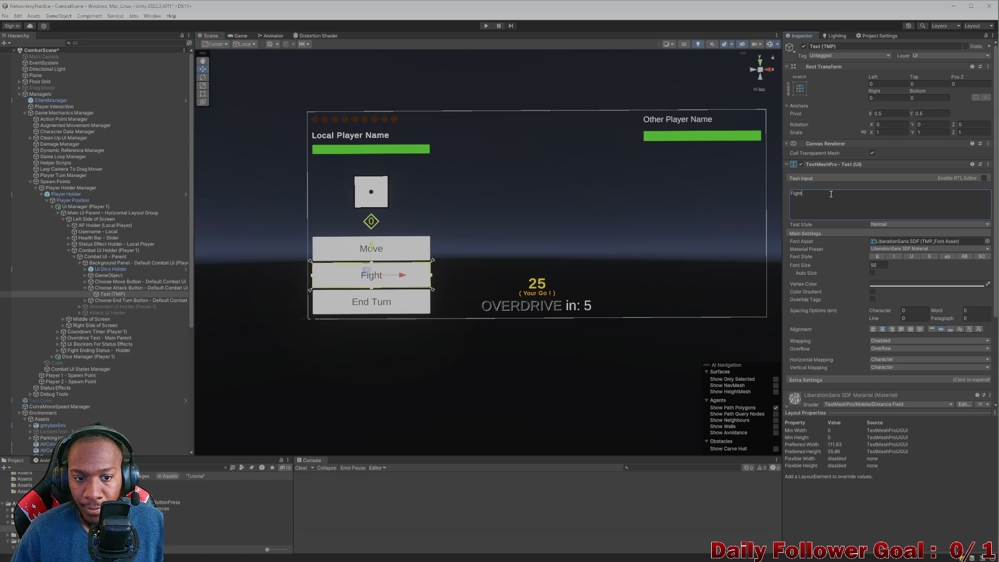
click(4, 274)
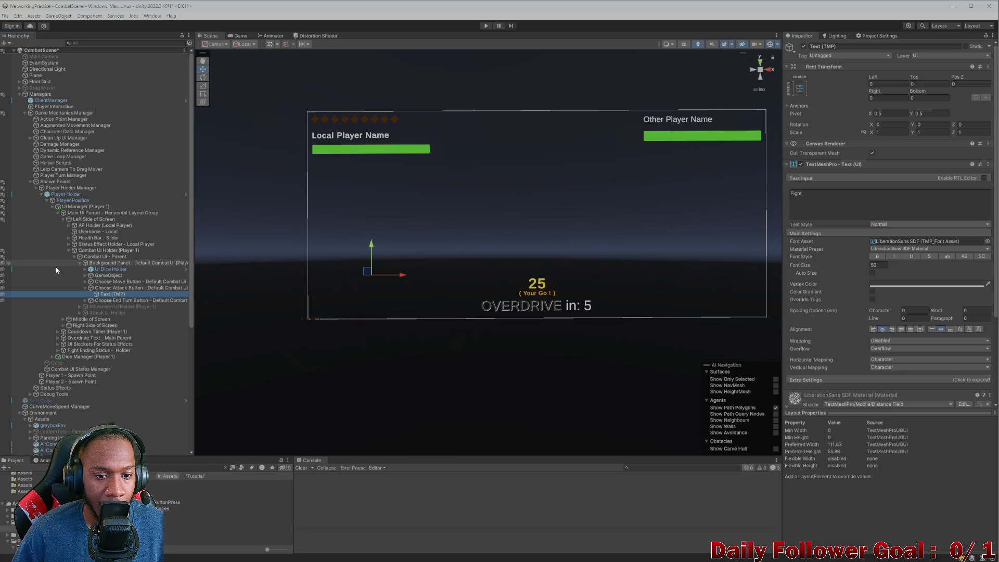
click(104, 288)
click(119, 296)
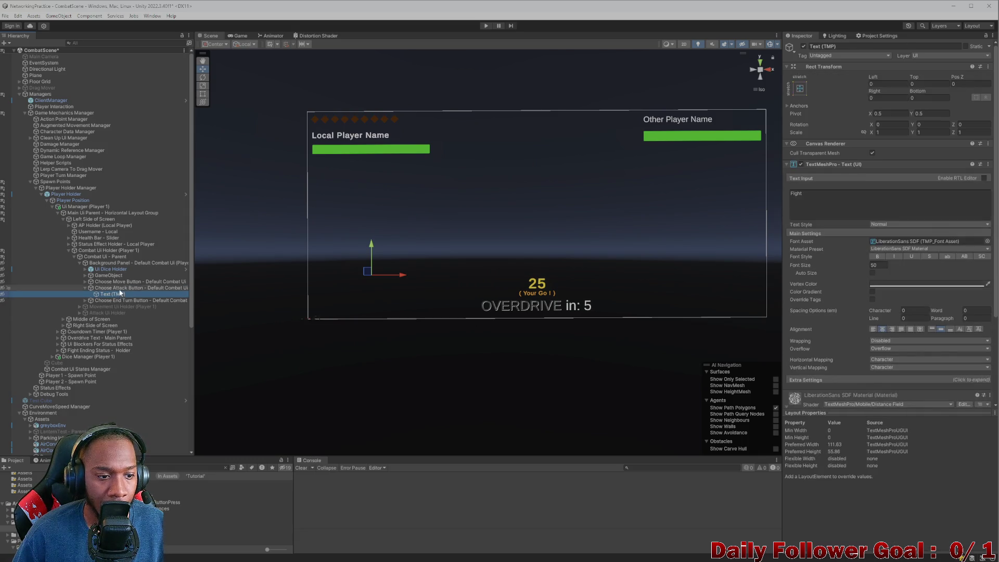
click(118, 288)
click(155, 281)
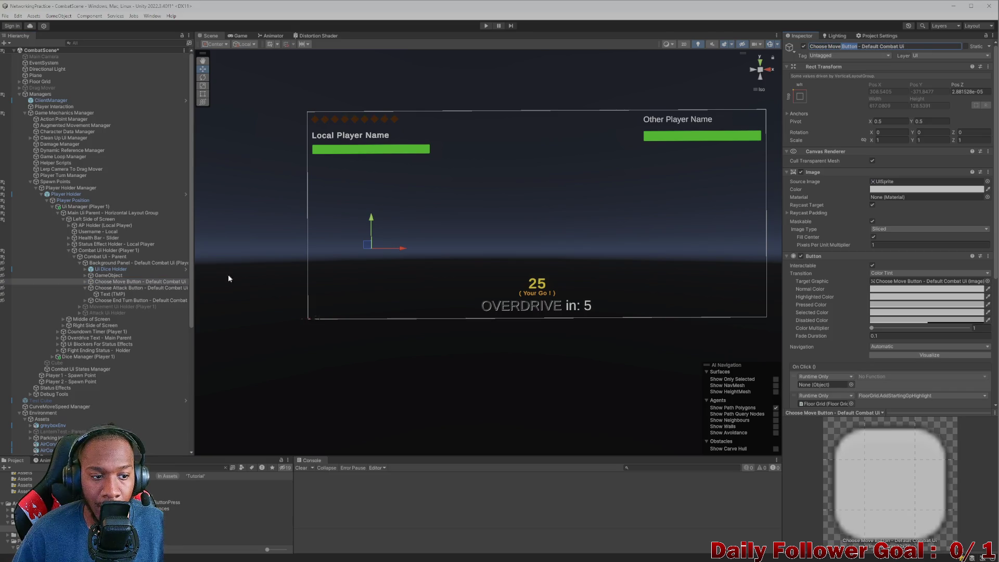
Rename the Choose Attack Button object to Choose Fight Button.
click(127, 289)
click(839, 47)
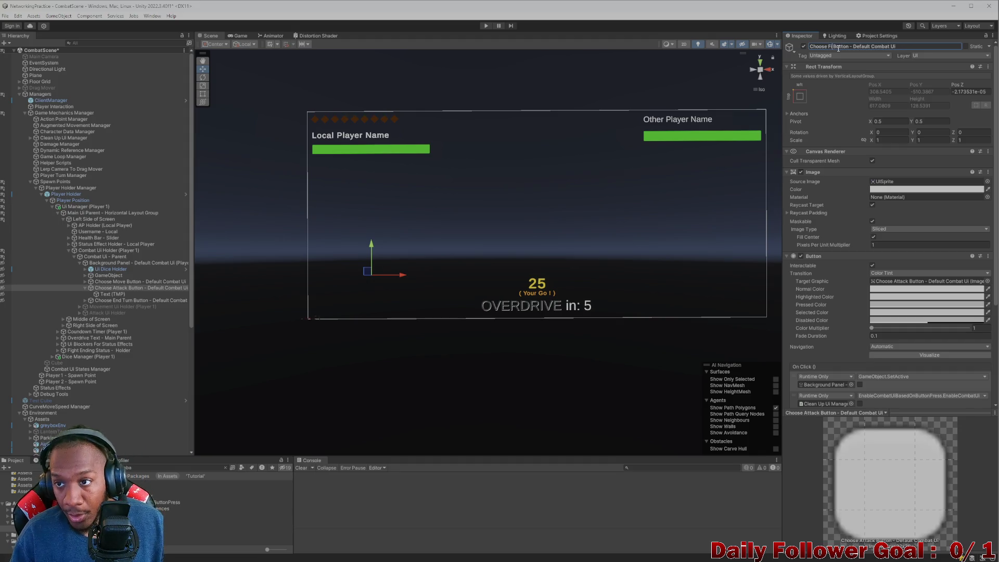
click(114, 263)
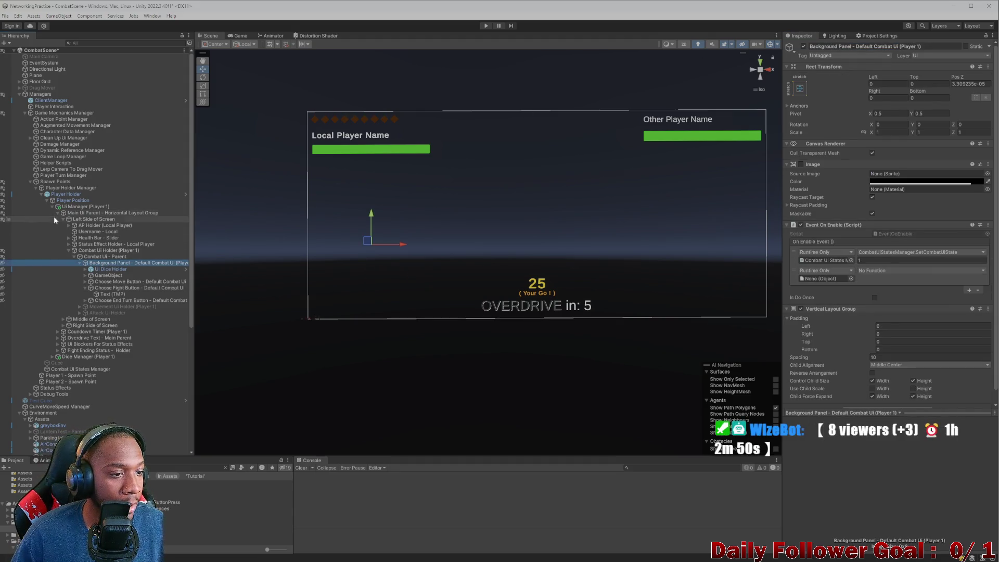
Frame Combat Ui - Parent in the scene view and inspect its Background Panel and Choose Fight Button.
click(53, 206)
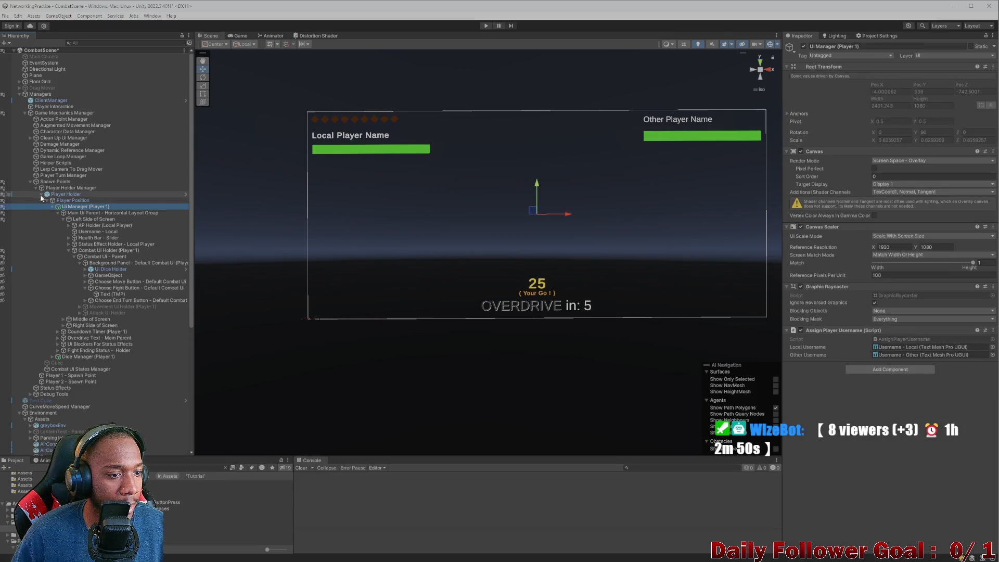
click(106, 257)
click(106, 263)
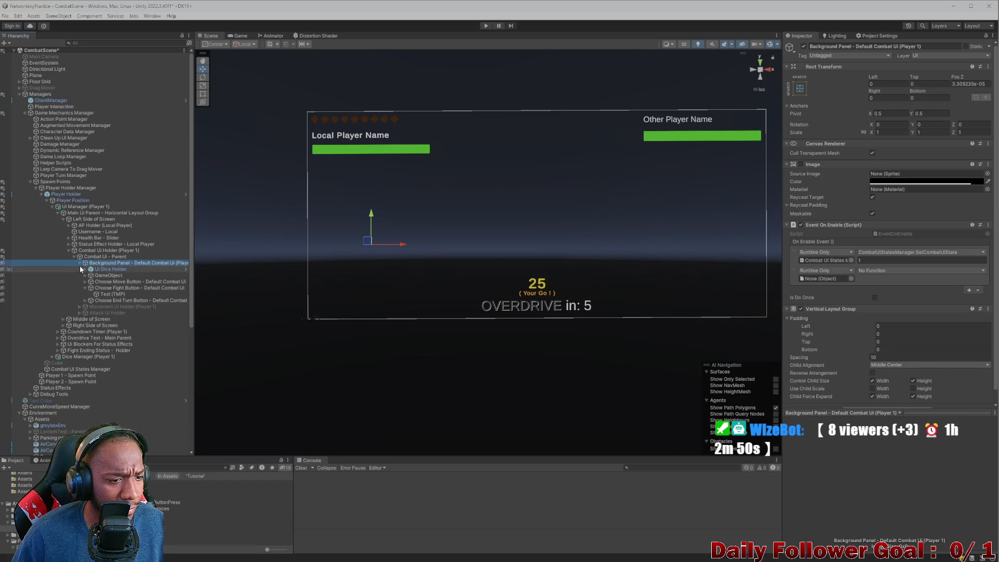
click(85, 287)
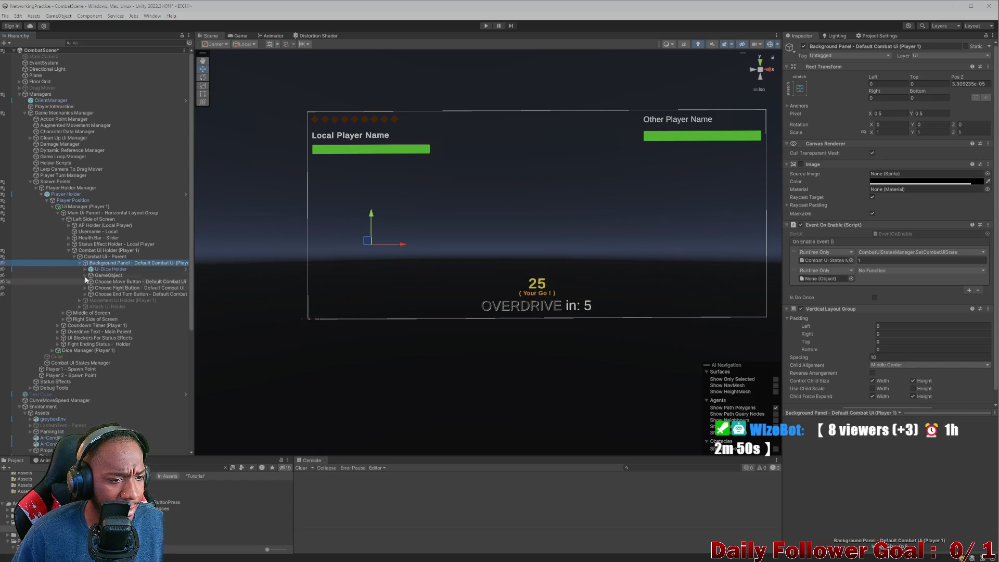
click(176, 257)
double_click(180, 259)
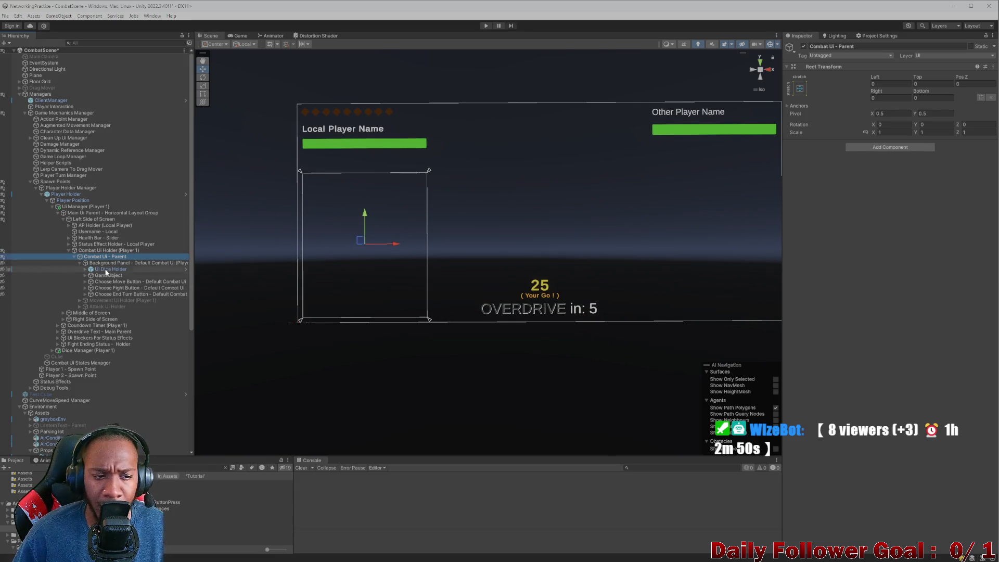
click(107, 261)
click(802, 51)
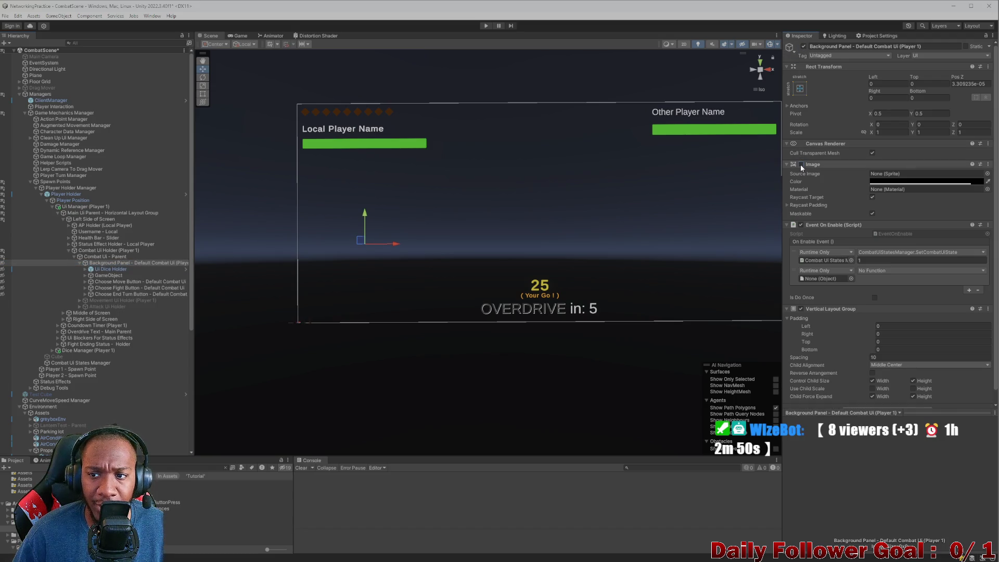
click(125, 282)
click(130, 288)
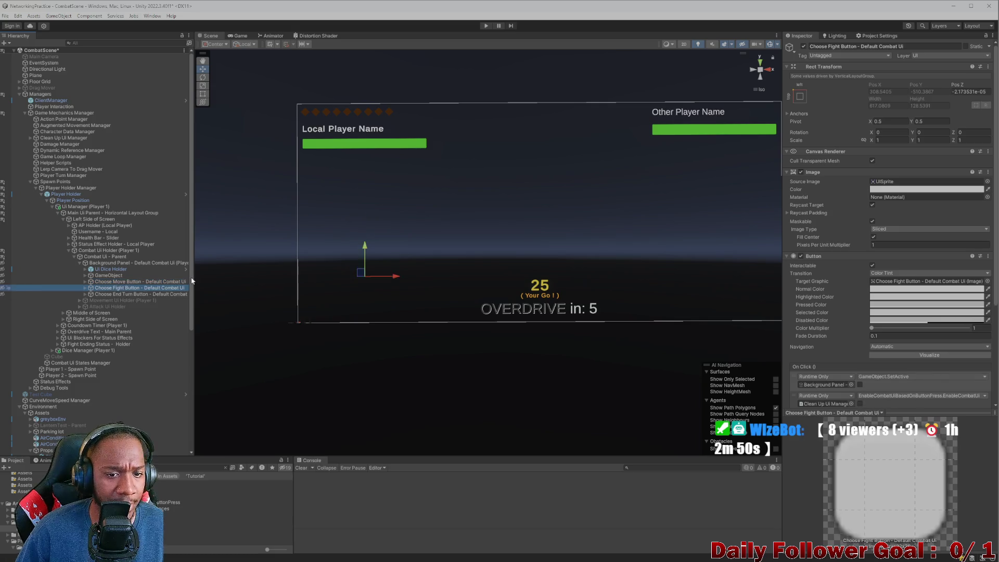
Switch the Background Panel off and back on with Alt+Shift+A.
mouse_move(520, 244)
mouse_down()
mouse_move(658, 244)
mouse_move(341, 236)
mouse_up()
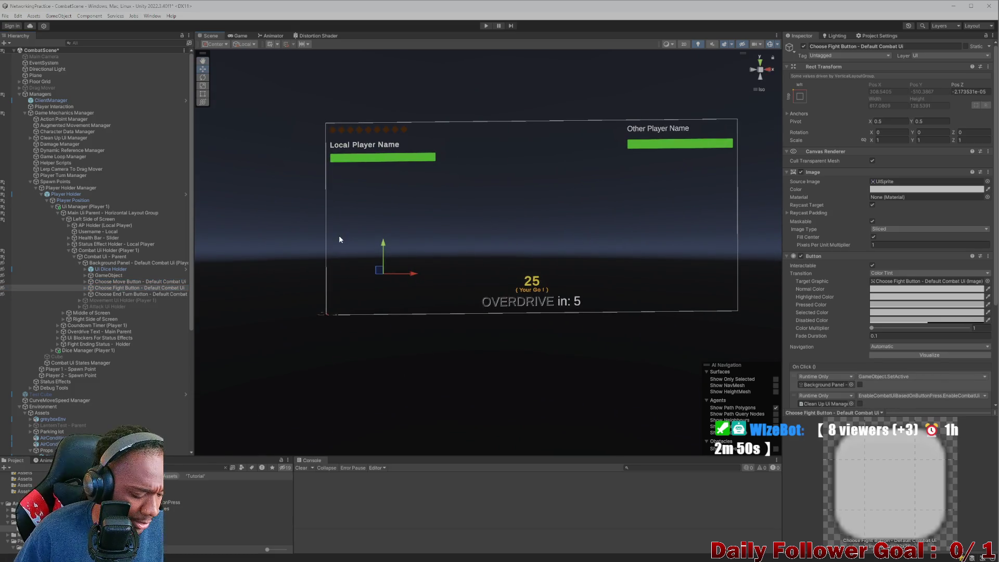
click(339, 238)
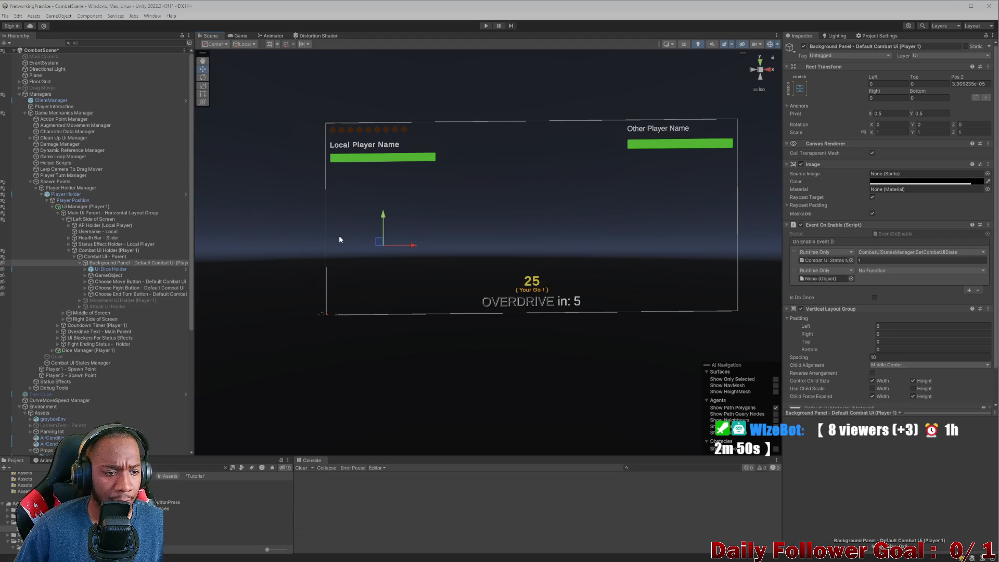
key(alt+shift+a)
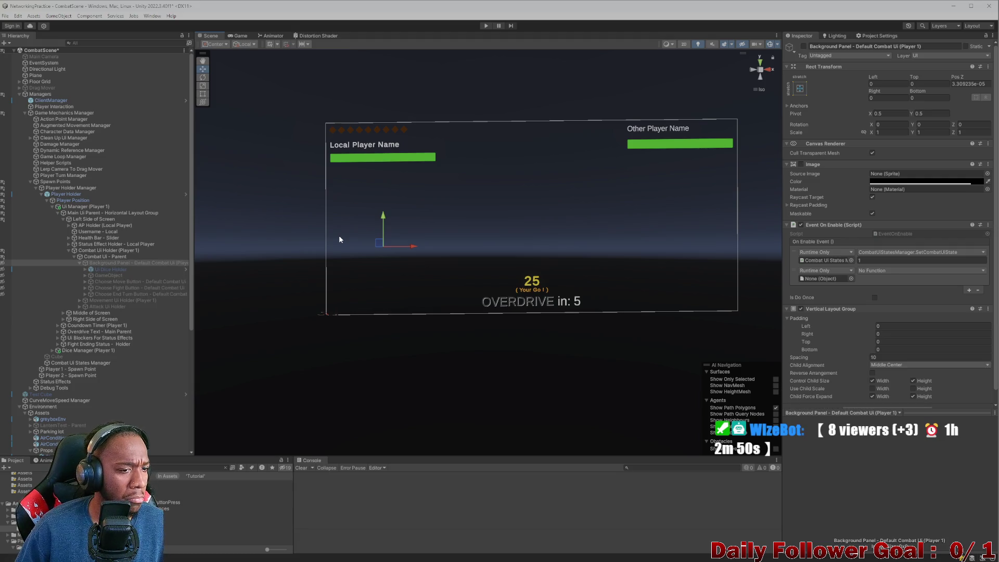
key(alt+shift+a)
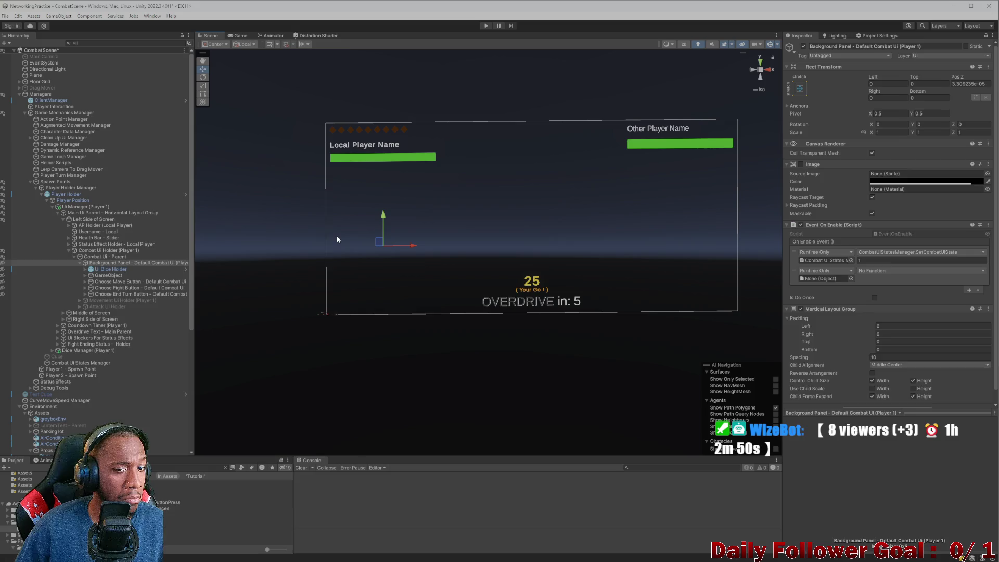
Select the attack button's Text (TMP) to confirm its label reads Fight at font size 50.
click(337, 240)
click(337, 238)
click(337, 238)
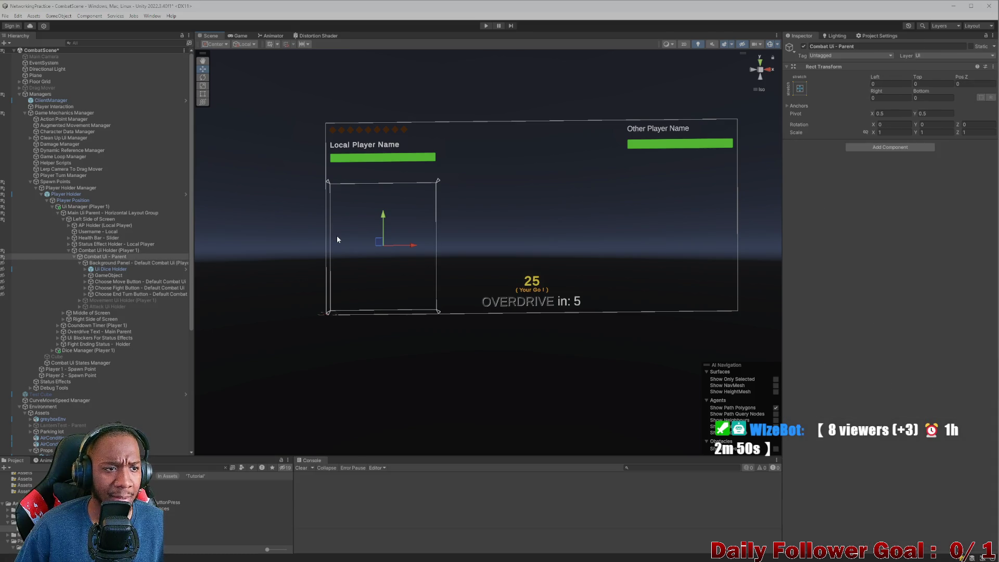
click(337, 239)
click(337, 239)
click(337, 239)
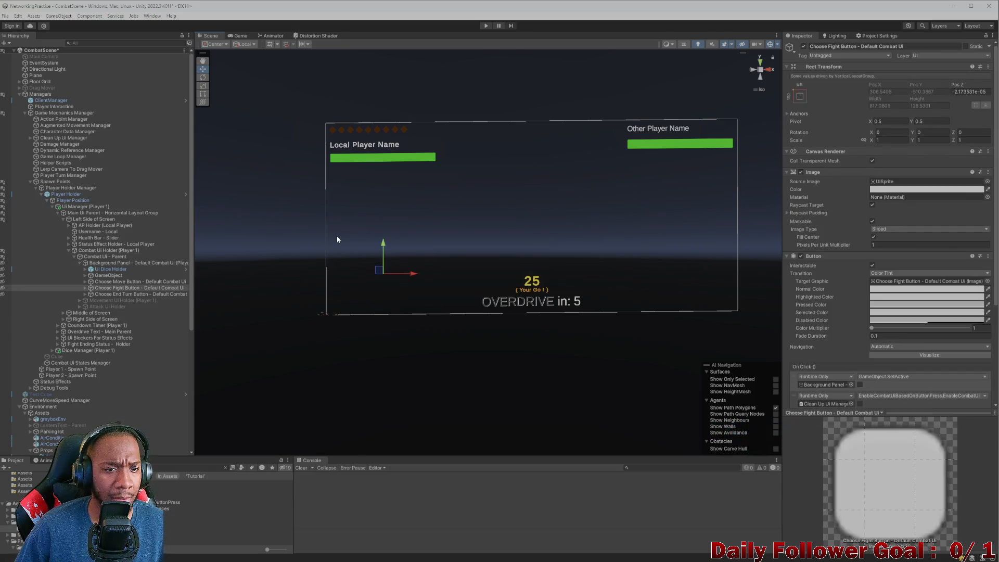
click(337, 239)
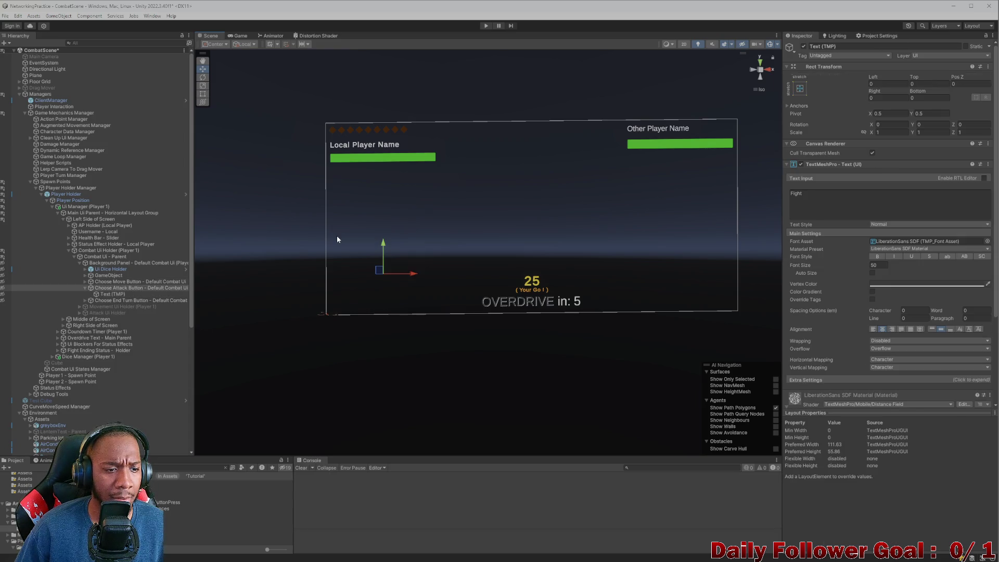
click(337, 240)
click(337, 240)
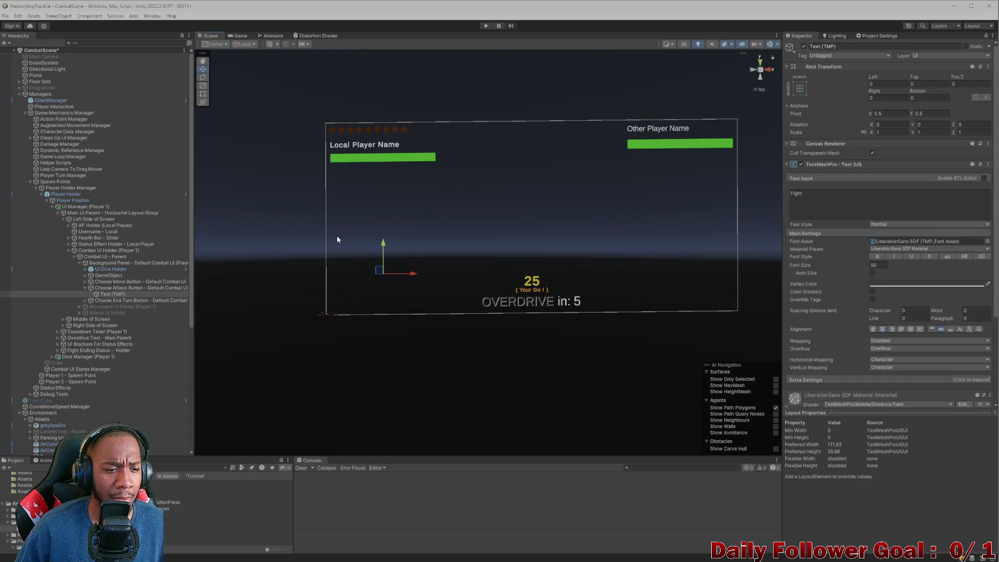
Rename Choose Attack Button to Choose Fight Button by replacing 'Attack' with 'Fight'.
click(112, 293)
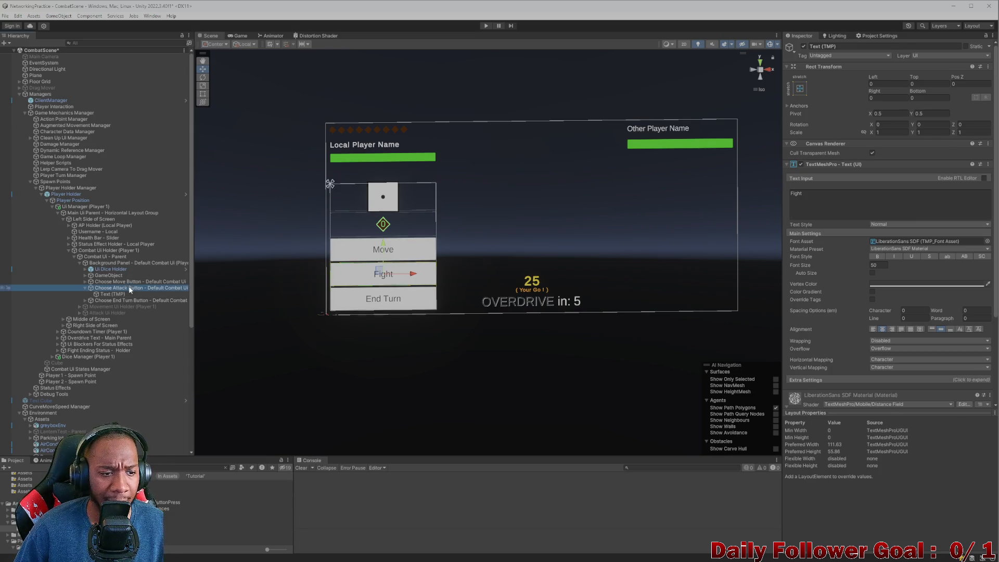
click(111, 288)
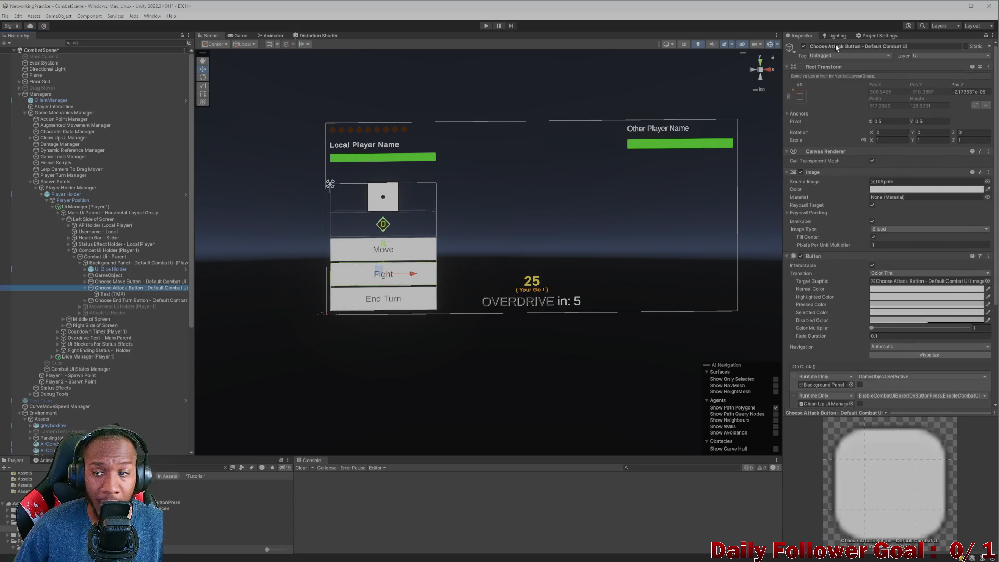
double_click(832, 46)
text(F)
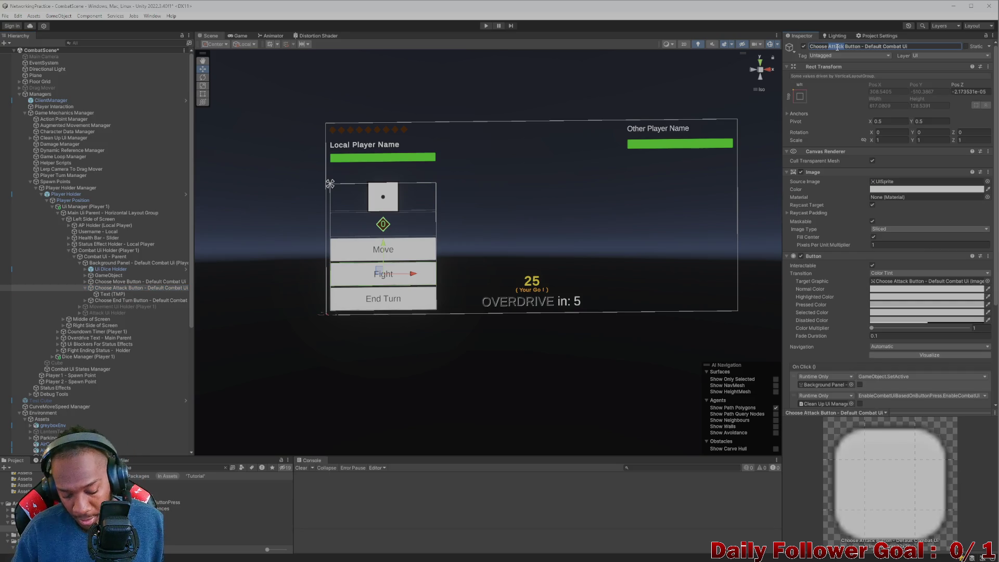
text(ight)
click(109, 250)
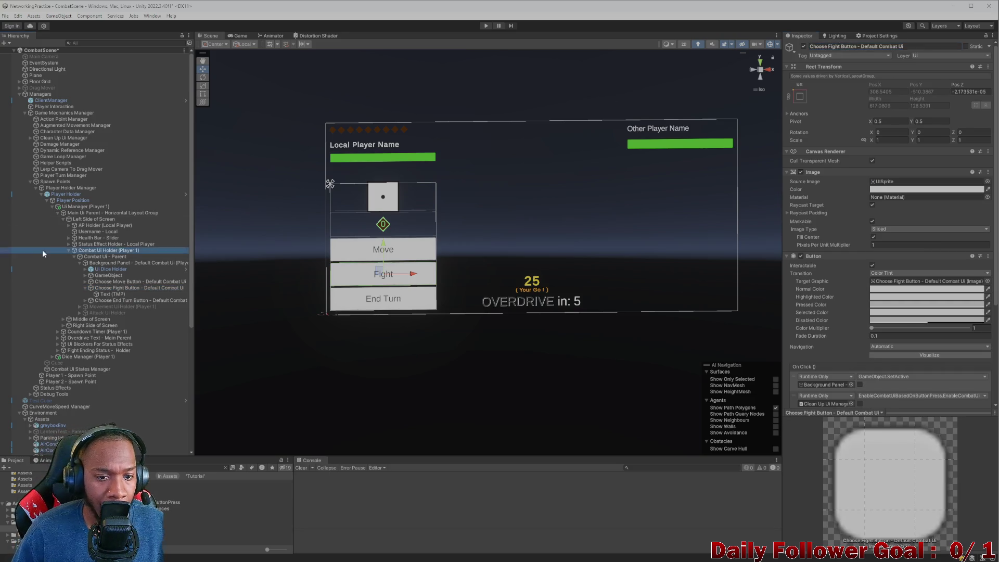
Select the Background Panel and uncheck its active box to hide it.
click(107, 282)
click(107, 269)
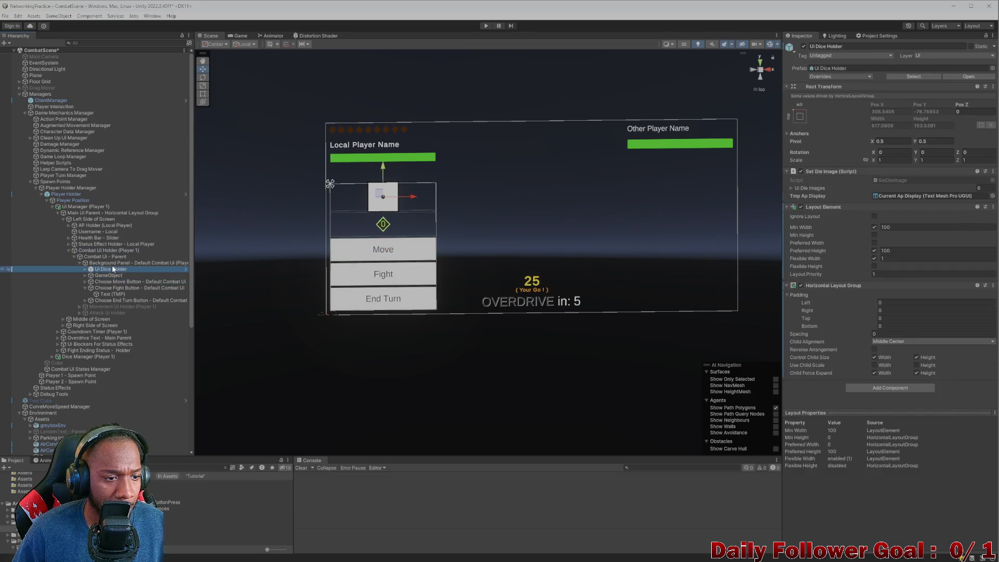
click(110, 262)
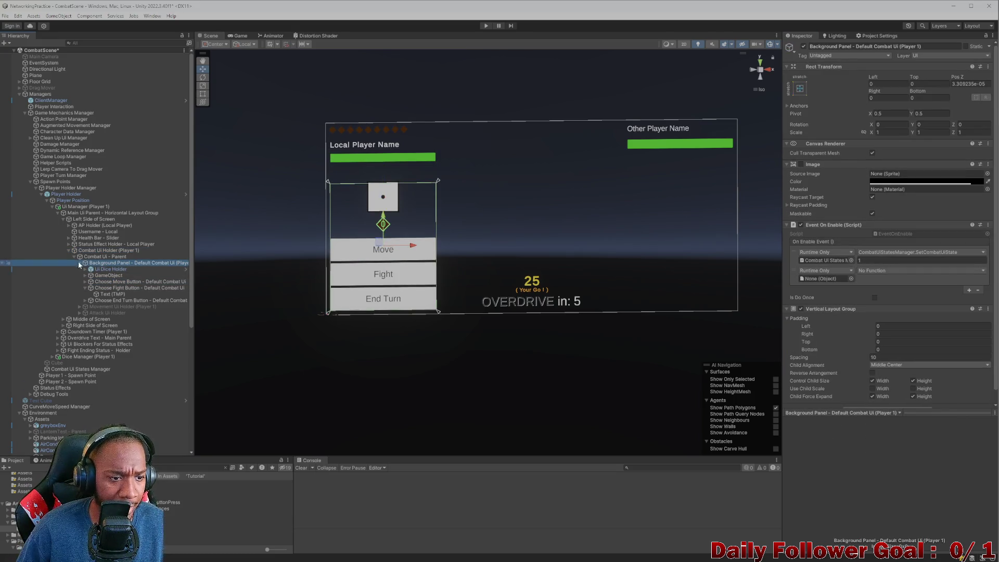
click(115, 294)
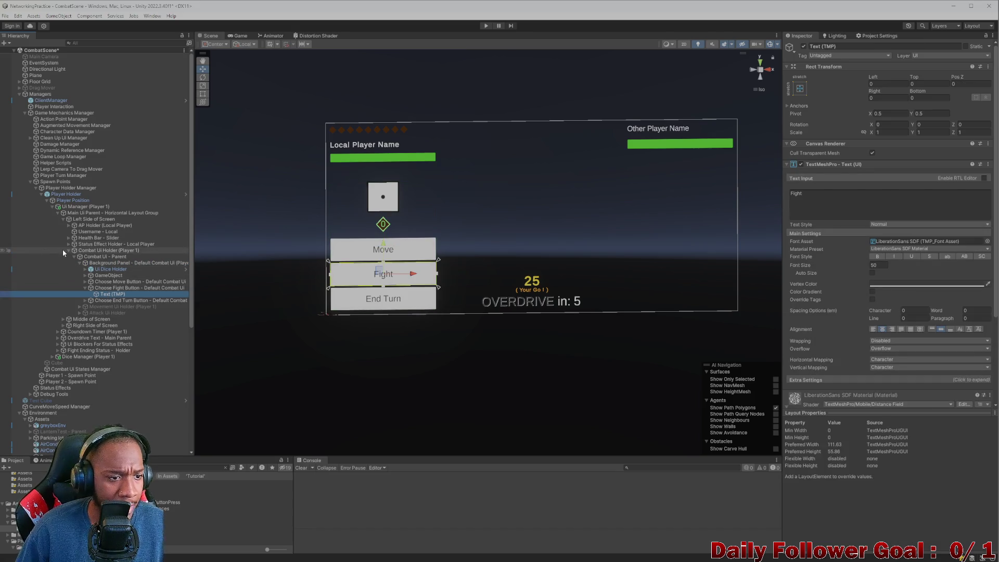
click(80, 263)
click(96, 264)
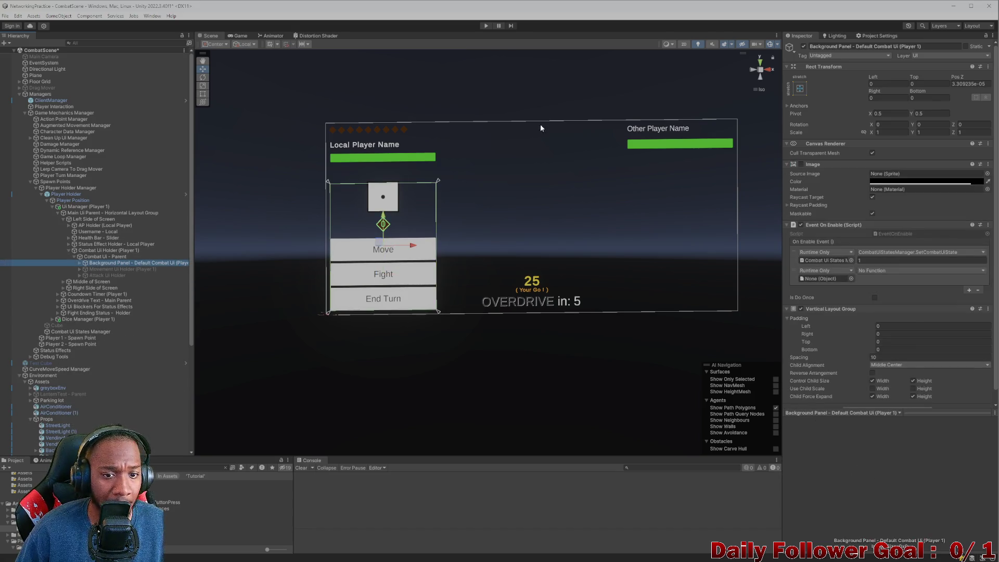
click(803, 46)
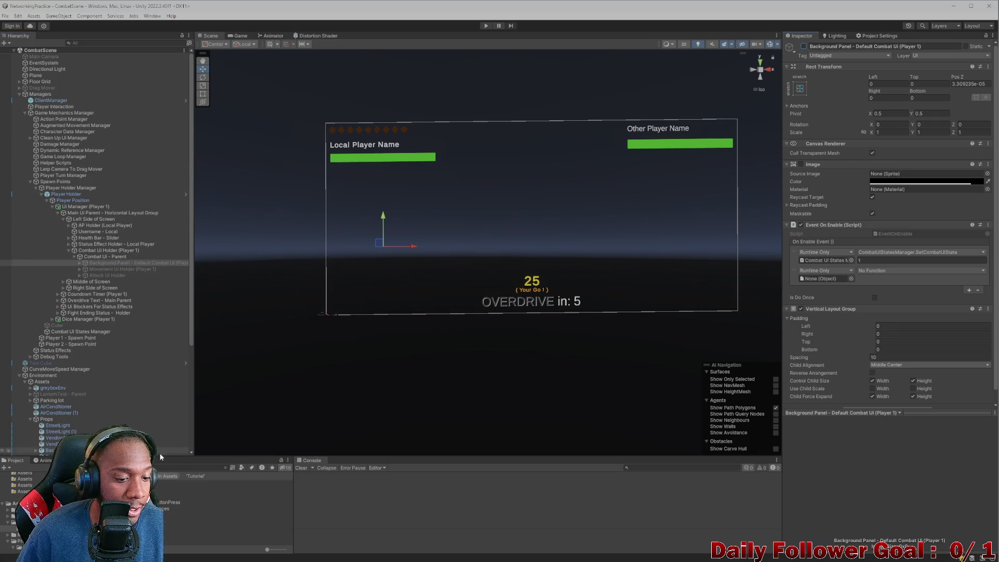
click(168, 467)
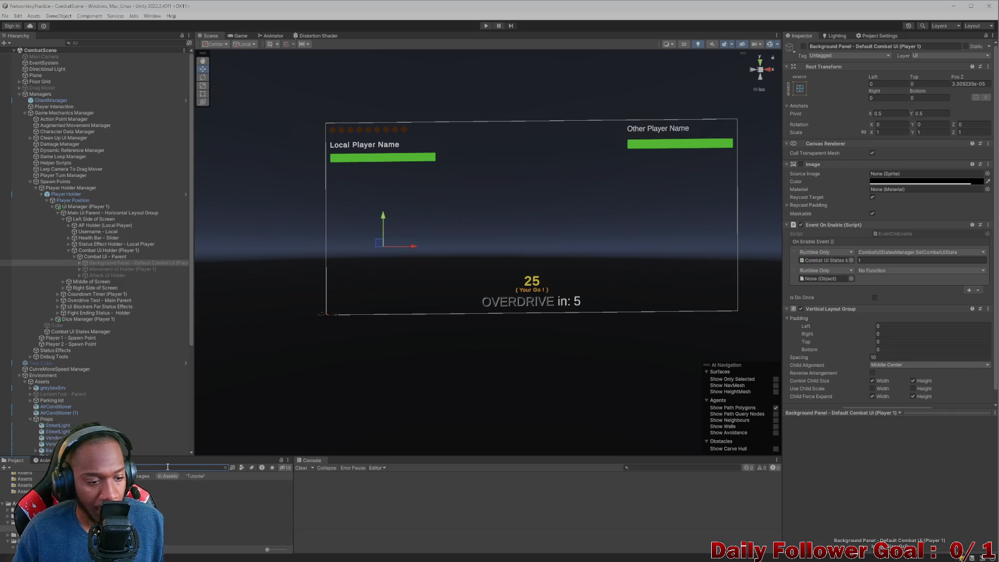
Open the Lobby scene with its Username field and Connect button, then un-maximize the editor window.
double_click(171, 489)
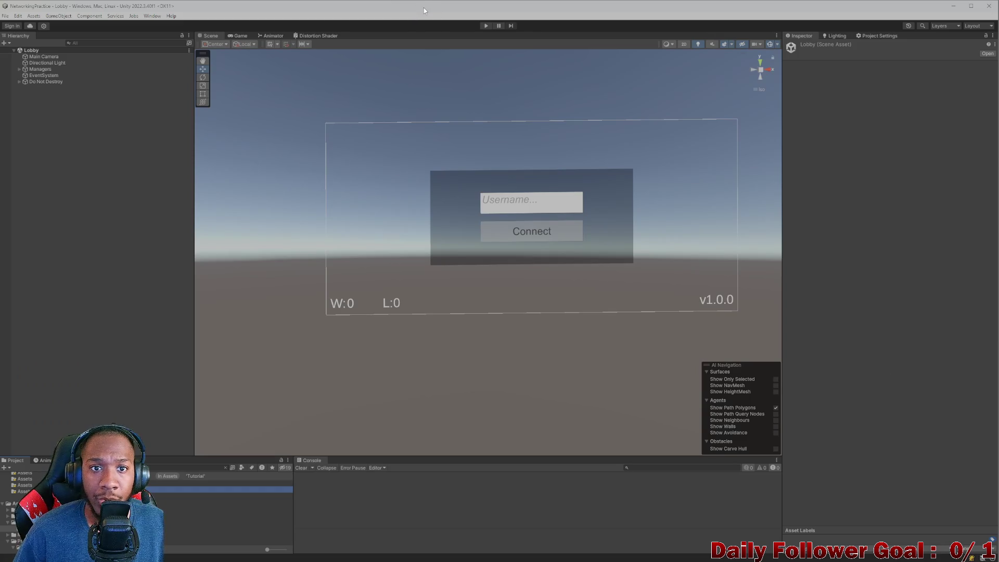
mouse_move(423, 7)
mouse_down()
mouse_move(316, 61)
mouse_move(283, 21)
mouse_up()
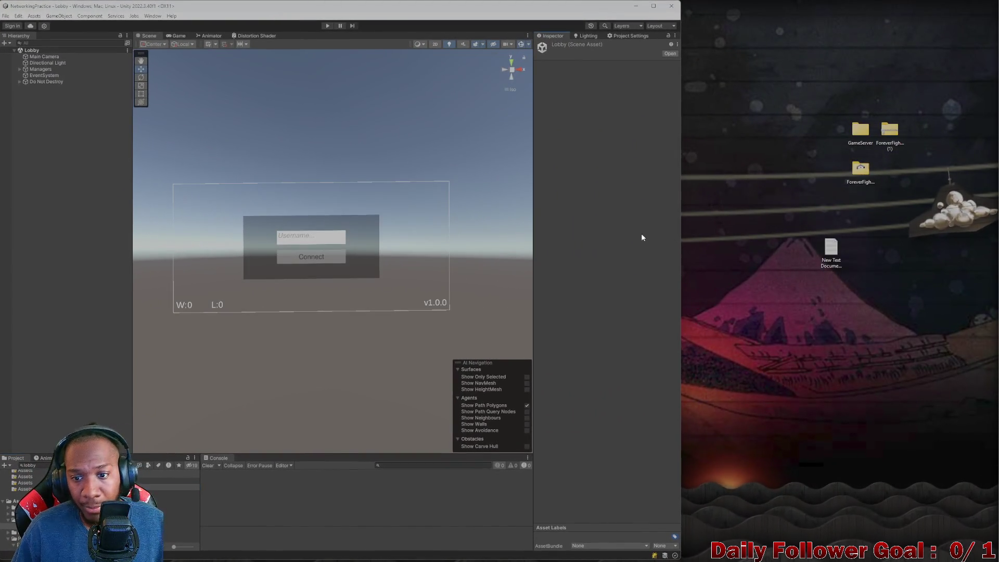
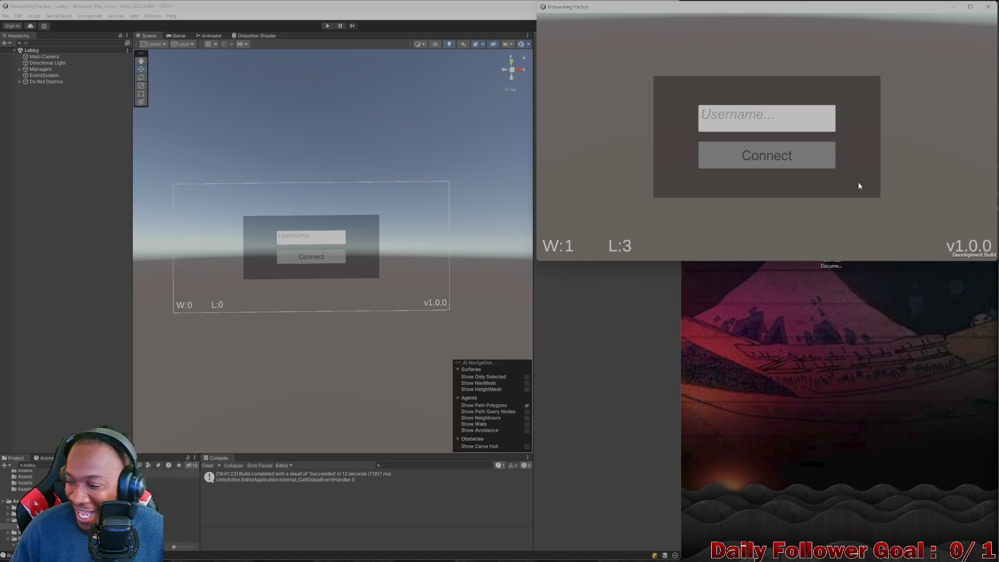
Bring the Unity editor in front of the game build and start the Lobby scene in Play mode.
click(317, 83)
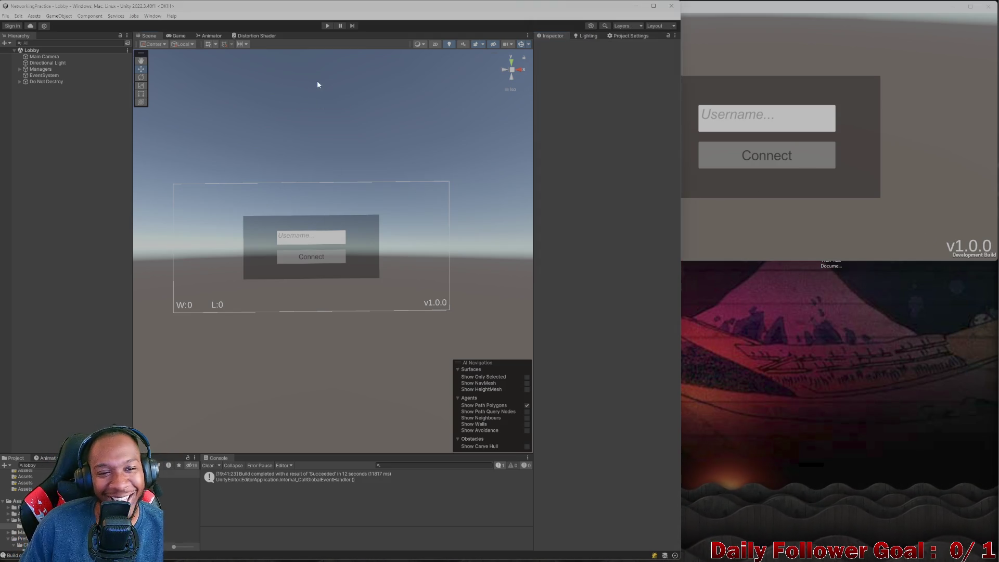
click(324, 26)
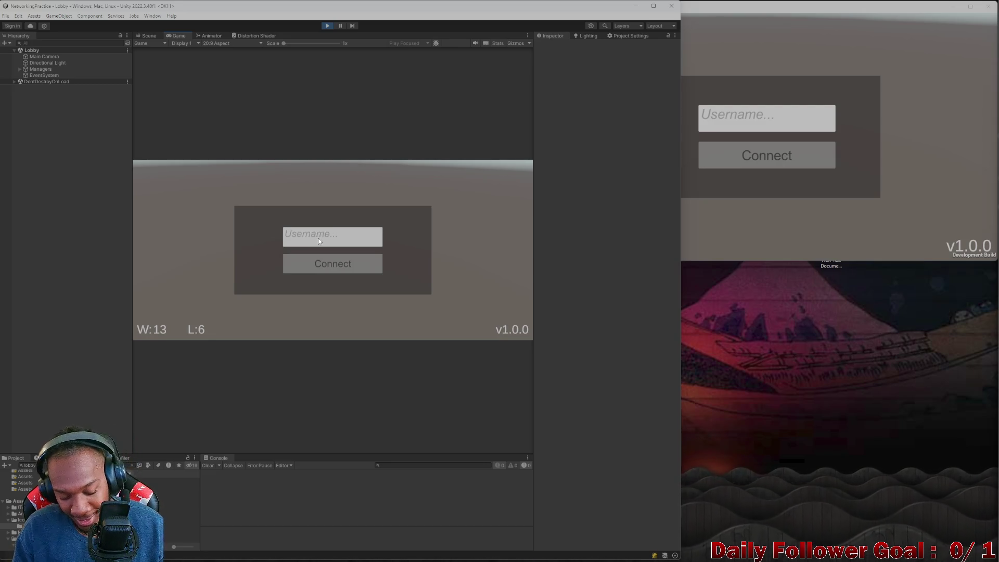
Join the lobby from both the editor's Game view and the standalone build, each with its own username.
text(perfley)
click(318, 263)
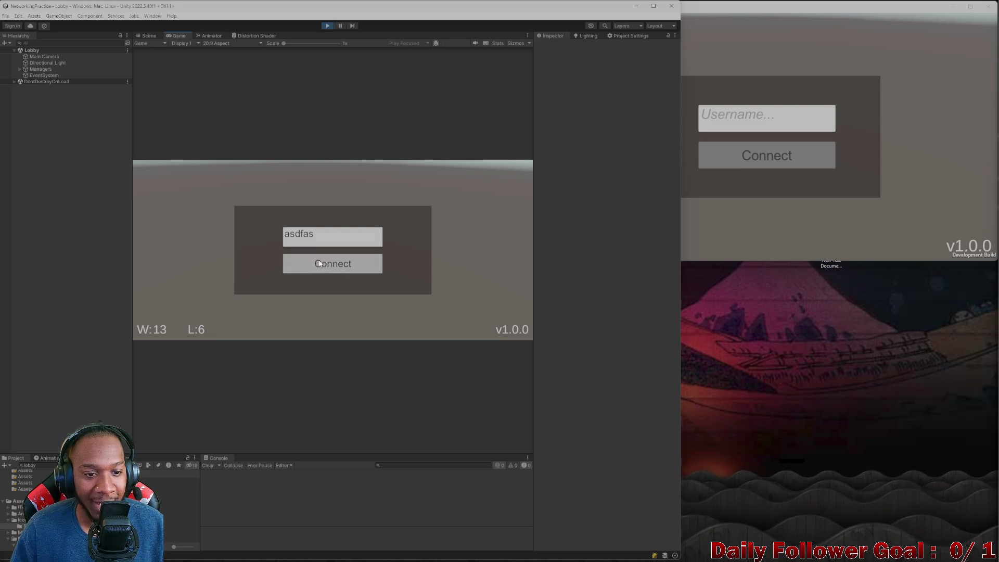
click(783, 116)
text(qwer)
click(748, 157)
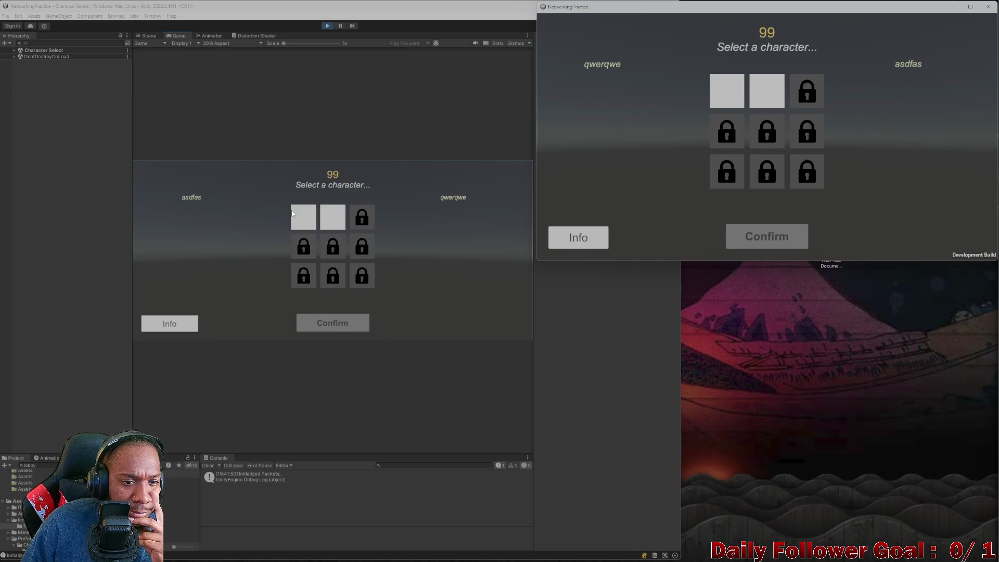
Lock in The Speedster in the editor and The Brawn in the build to start the match.
click(359, 278)
click(343, 328)
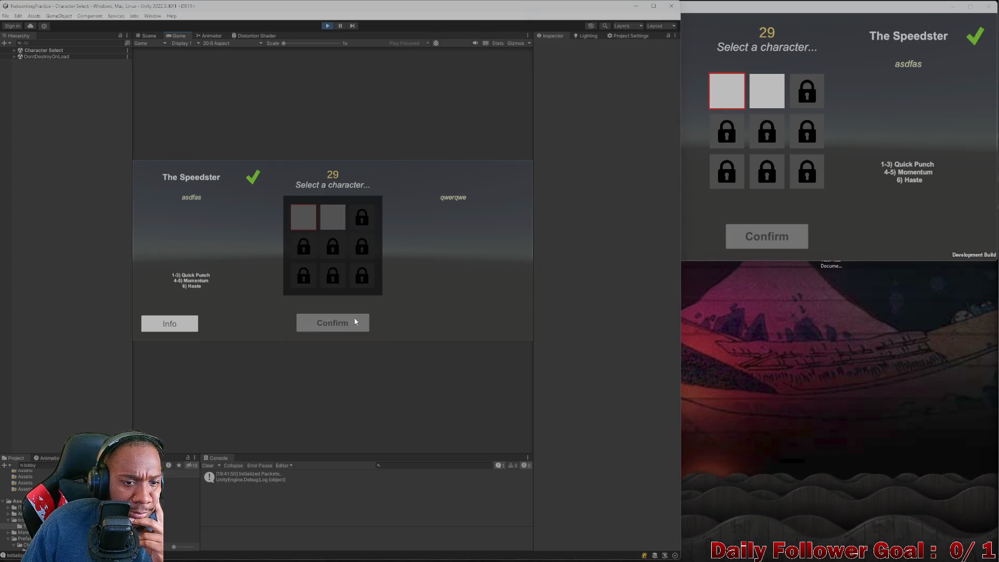
click(782, 87)
click(767, 236)
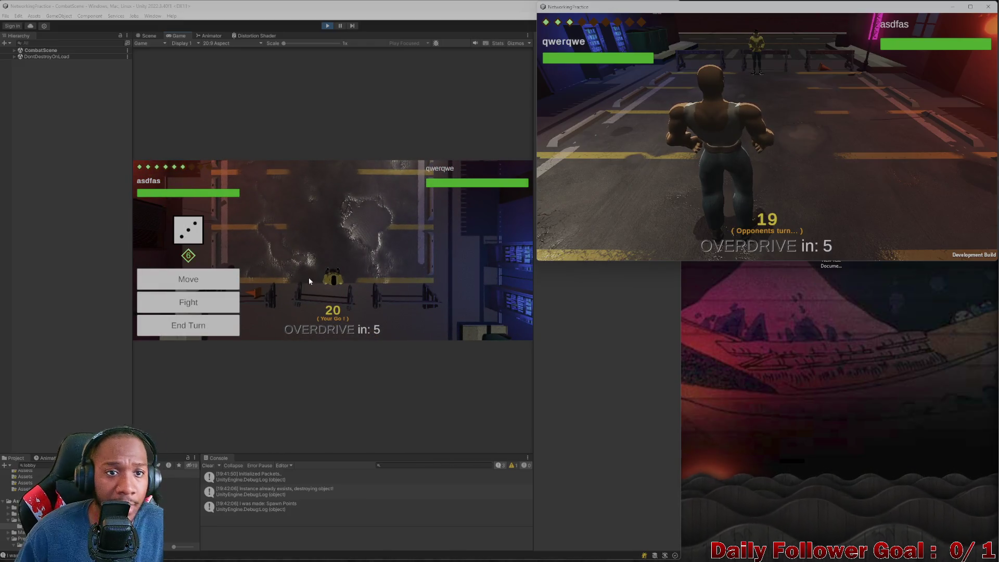
Maximize the editor and its Game view, then snip the turn timer and score text.
double_click(398, 7)
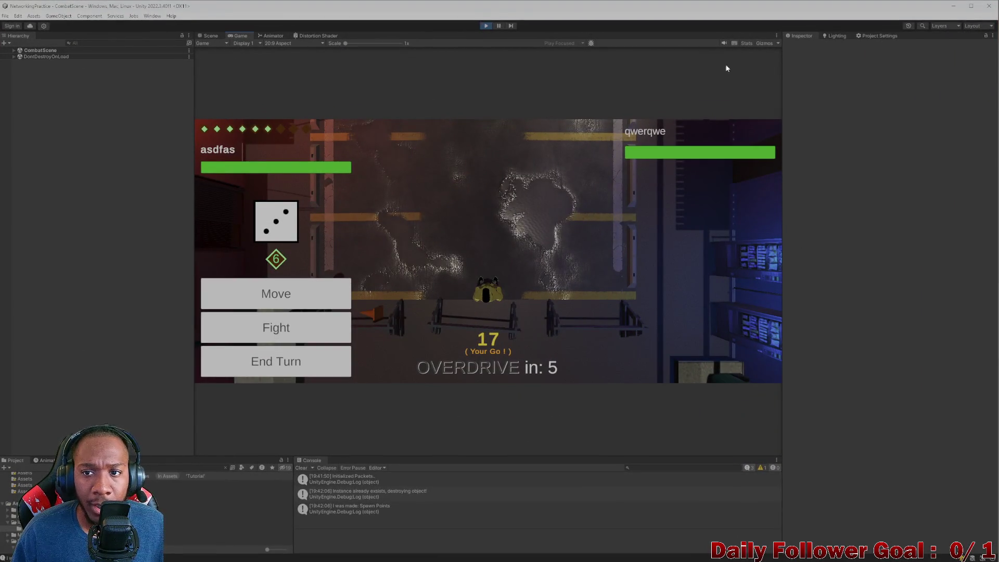
click(777, 36)
click(796, 62)
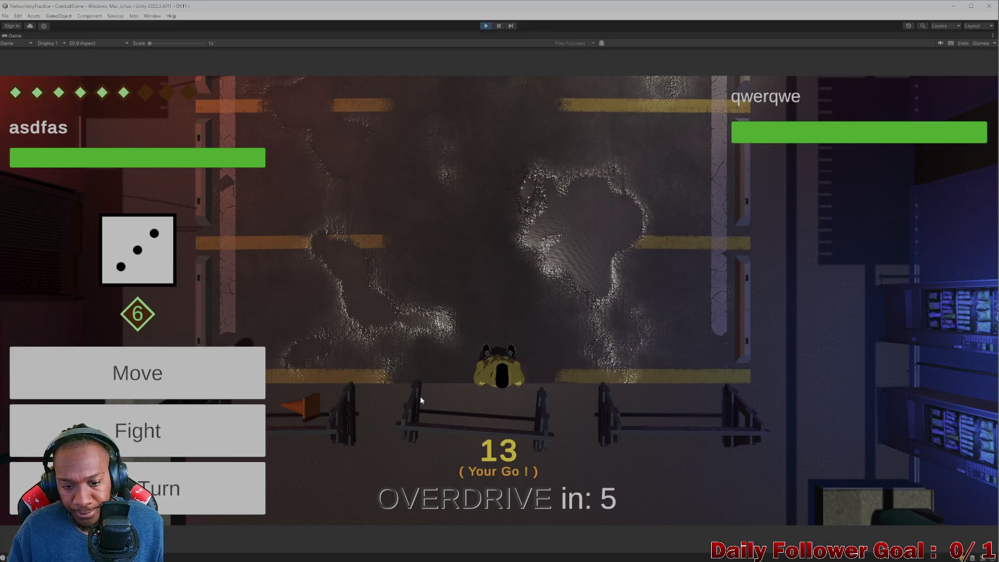
key(super+shift+s)
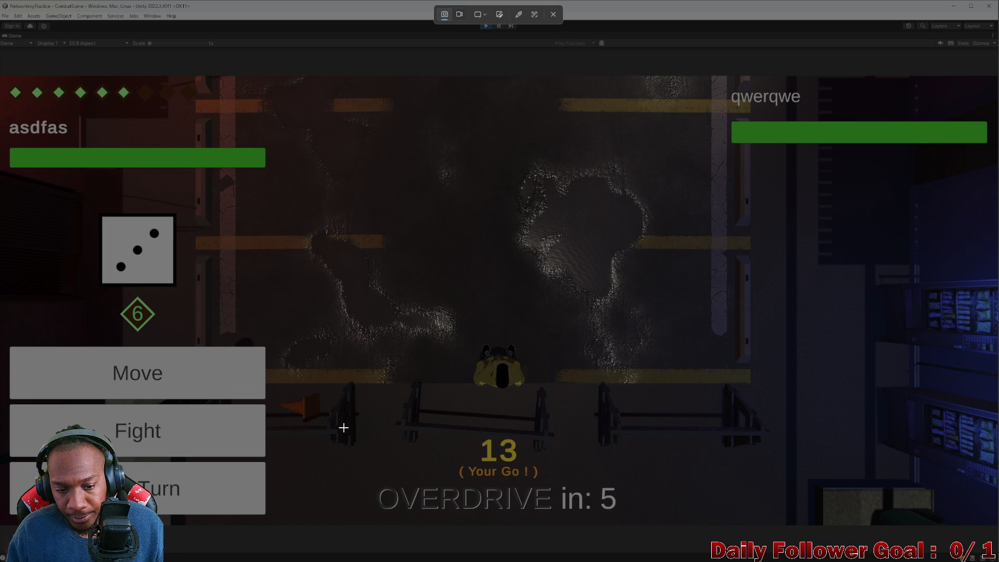
mouse_move(344, 428)
mouse_down()
mouse_move(648, 508)
mouse_move(647, 520)
mouse_up()
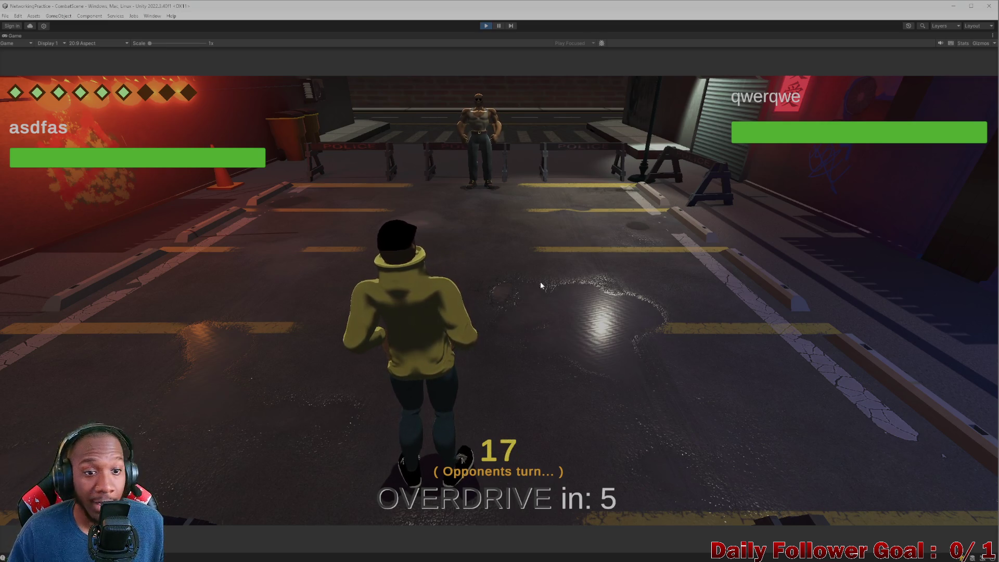
End the Brawn's turn in the build and use the Speedster's Haste ability in the editor.
click(664, 559)
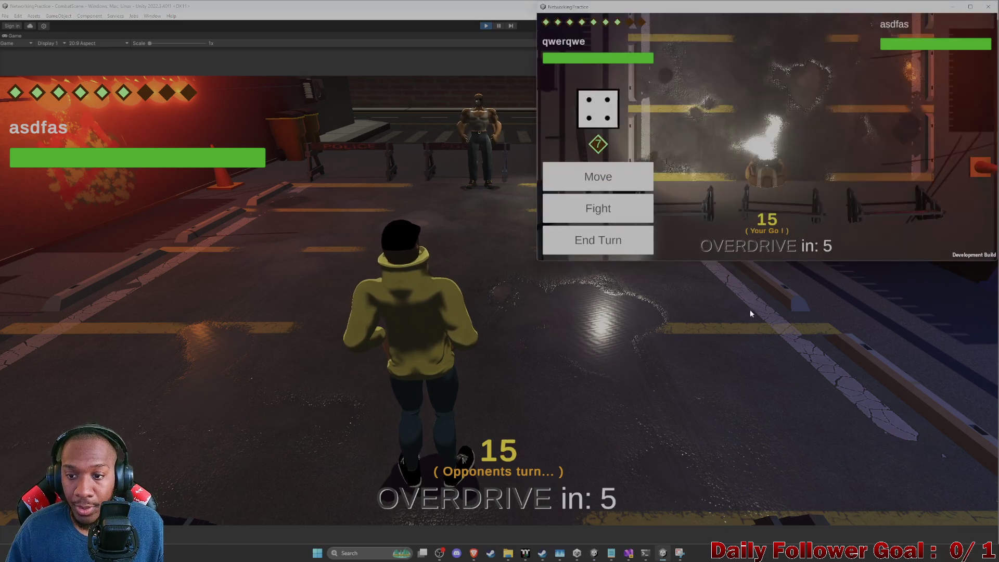
click(598, 236)
click(750, 309)
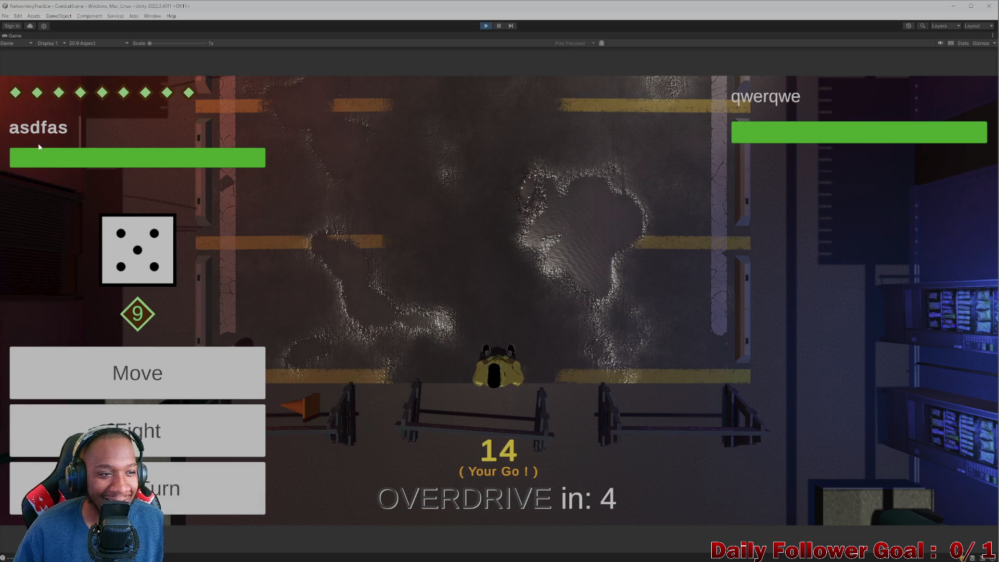
click(170, 432)
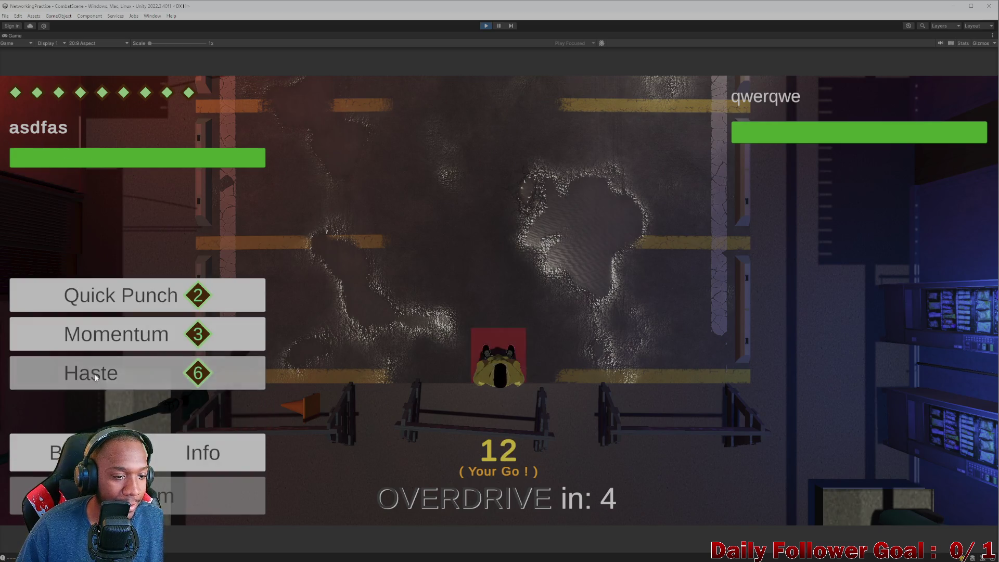
click(93, 371)
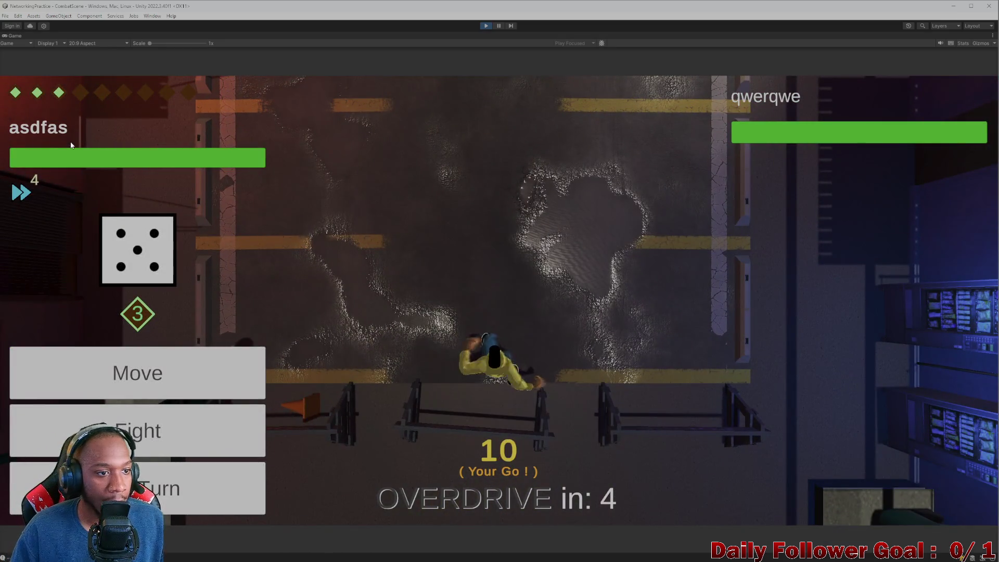
Snip the health bar and Haste counter, then restore the normal editor layout.
key(super+shift+s)
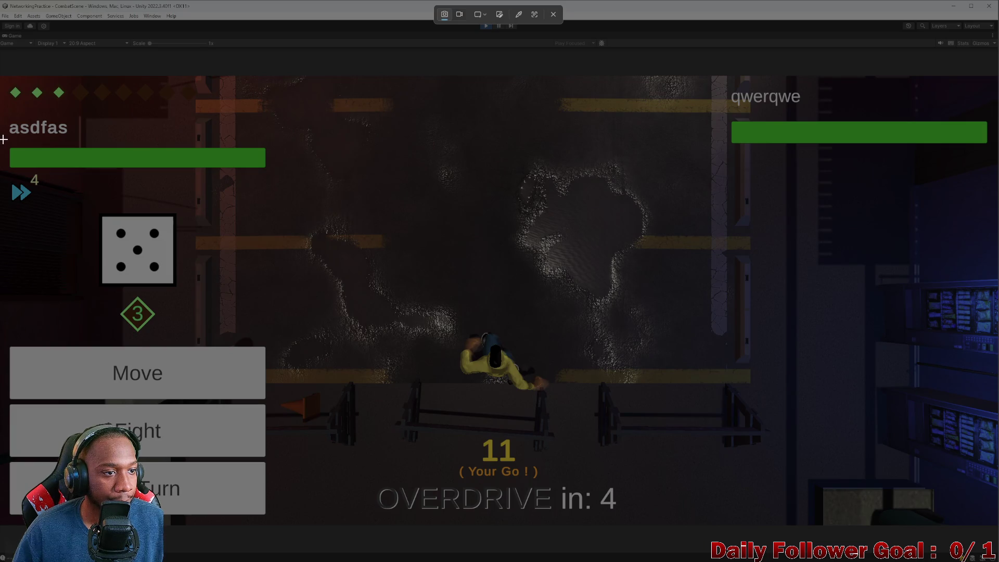
mouse_move(3, 140)
mouse_down()
mouse_move(145, 206)
mouse_move(291, 218)
mouse_move(291, 206)
mouse_move(273, 208)
mouse_up()
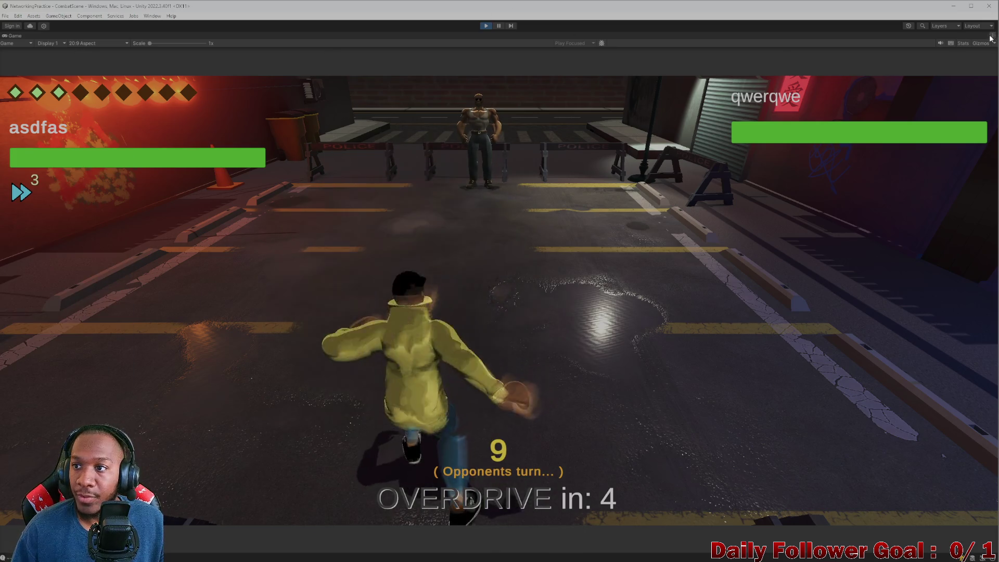
key(shift+space)
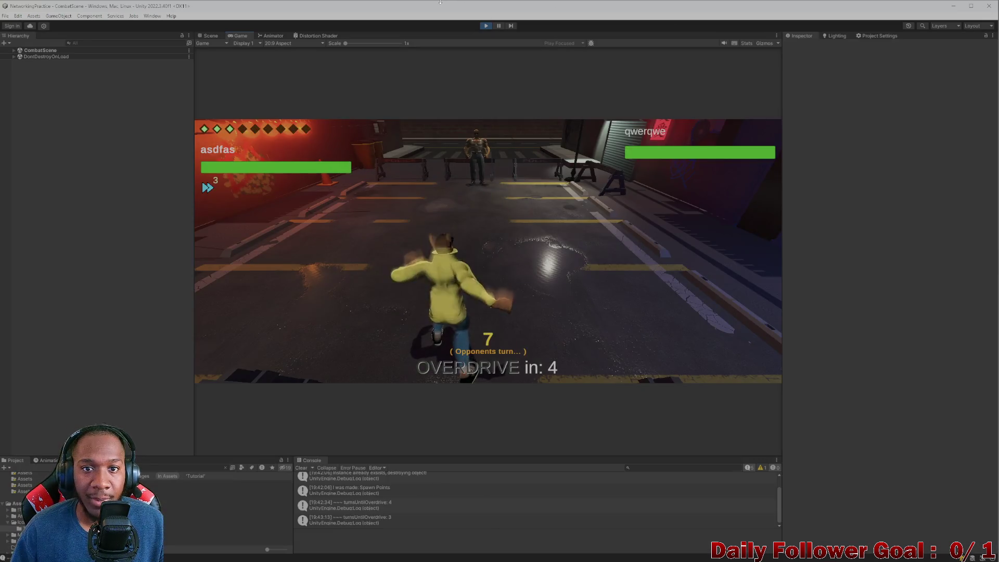
Move the editor window left and end the Brawn's turn in the build without attacking.
mouse_move(786, 6)
mouse_down()
mouse_move(402, 61)
mouse_move(302, 38)
mouse_move(299, 21)
mouse_up()
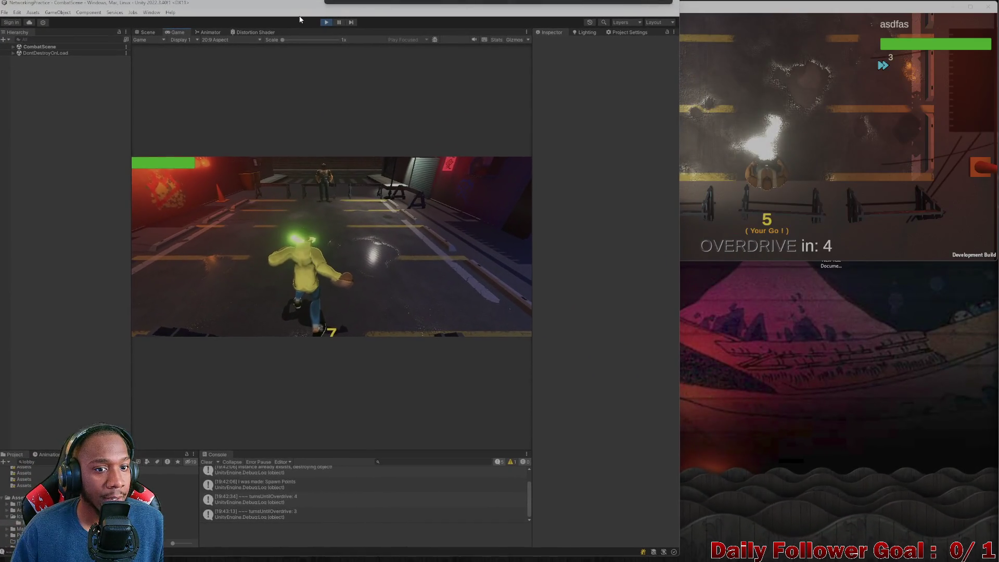
click(811, 155)
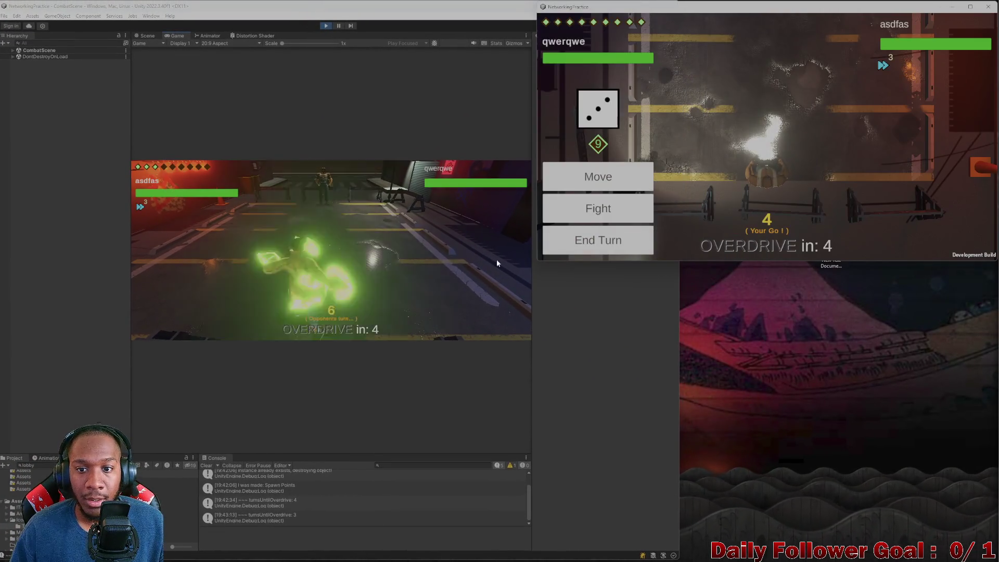
click(607, 214)
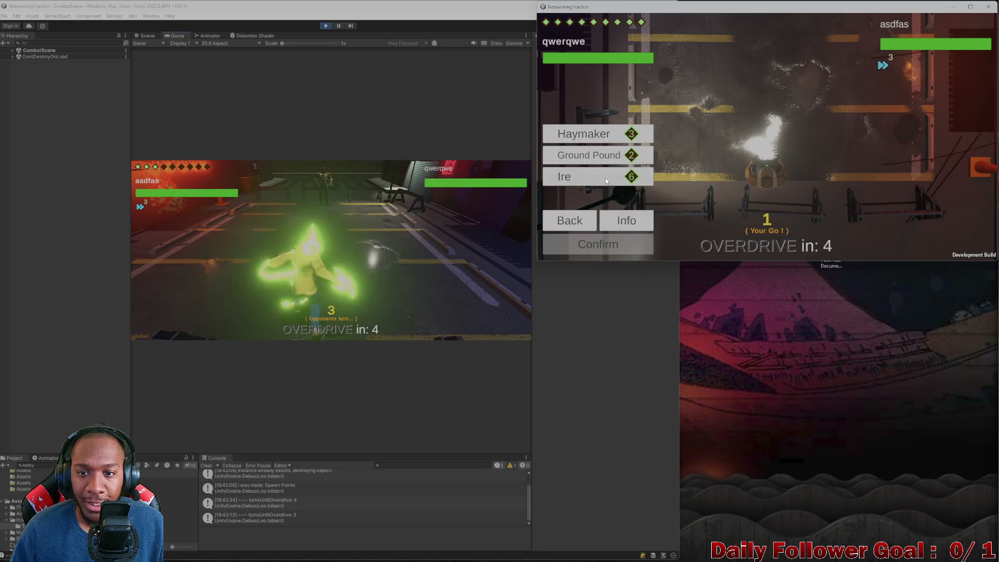
click(598, 244)
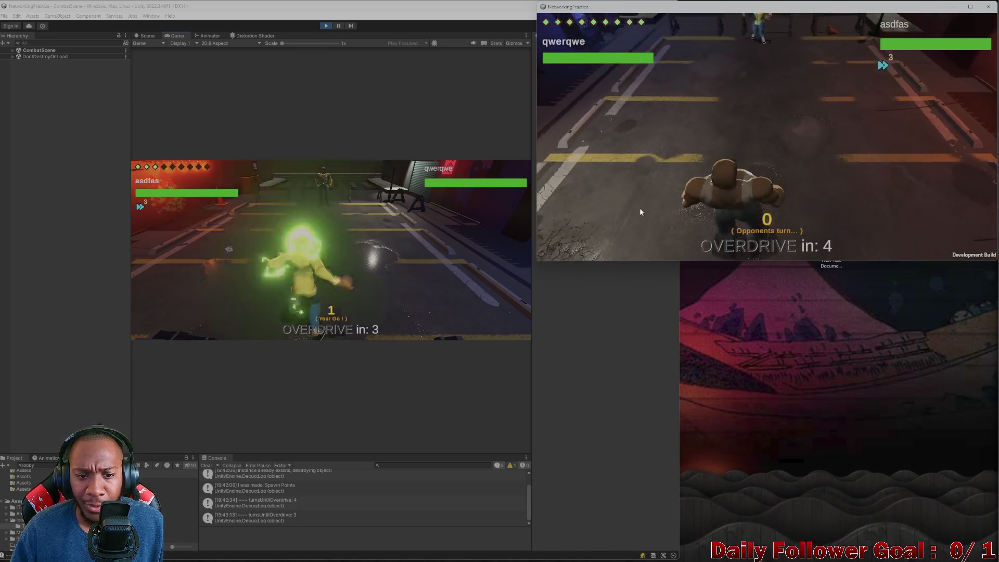
click(315, 265)
Use Haste again with the Speedster, make two confirmed moves, and end the host's turn.
click(724, 181)
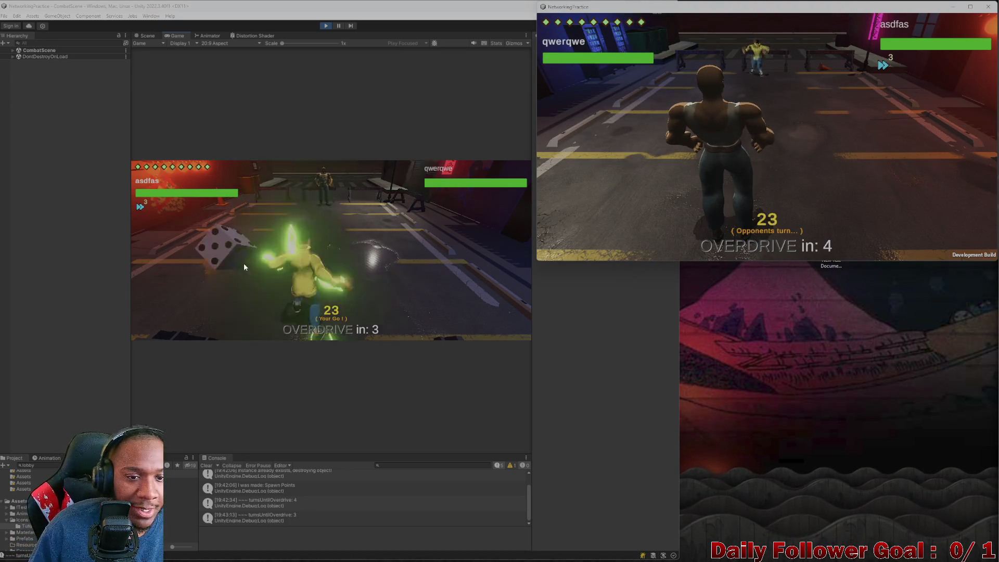
click(243, 240)
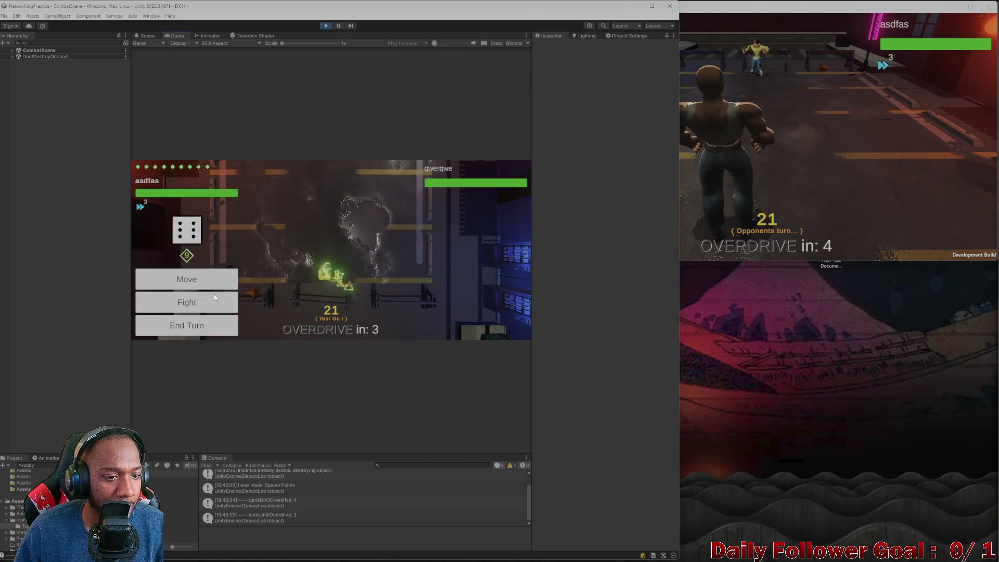
click(208, 291)
click(204, 279)
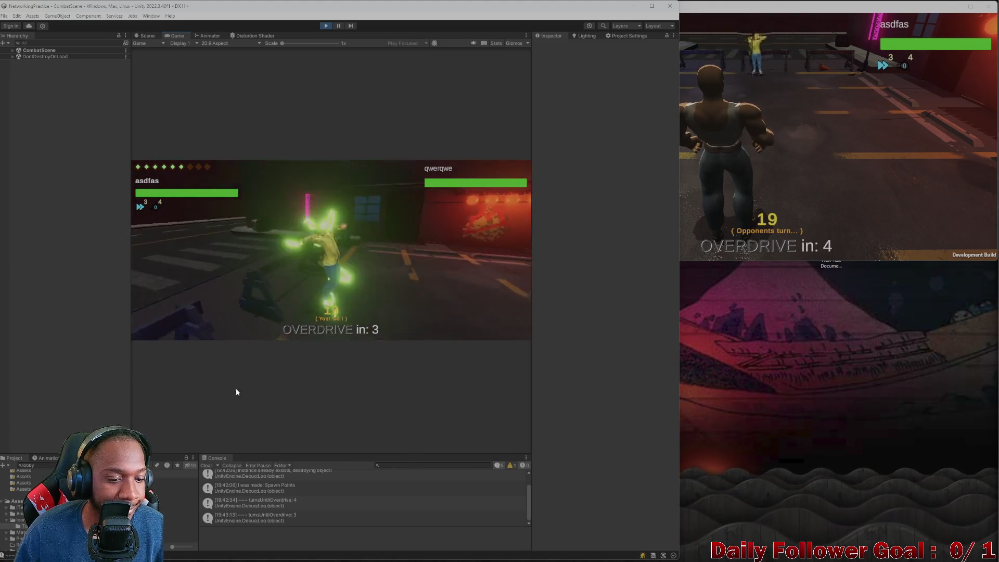
click(187, 279)
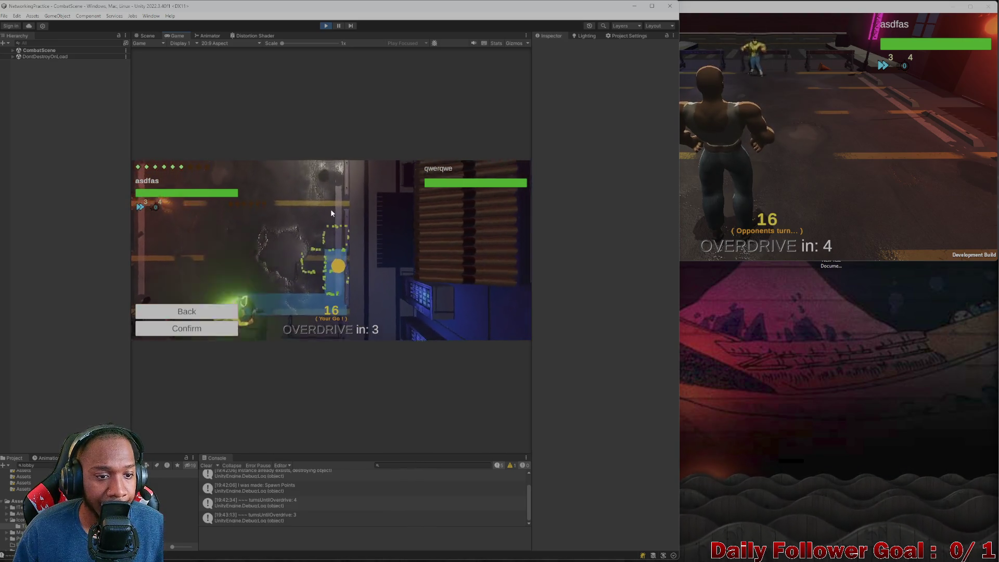
click(188, 329)
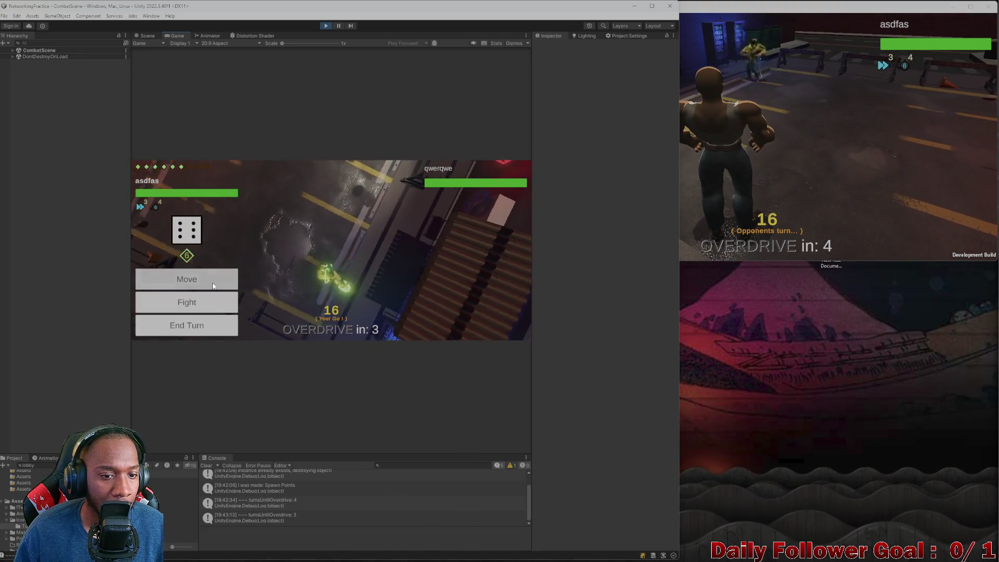
click(186, 302)
click(331, 285)
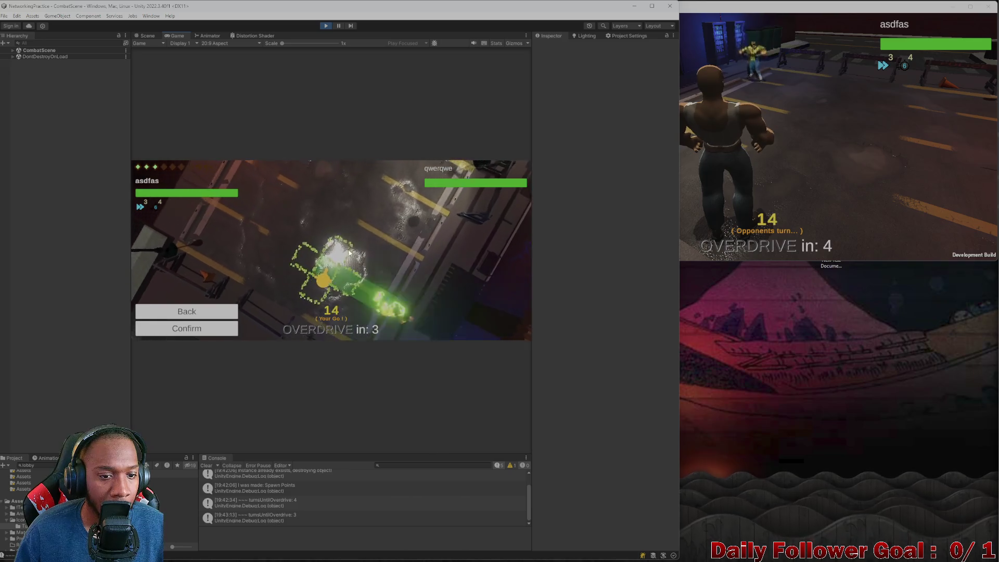
click(191, 331)
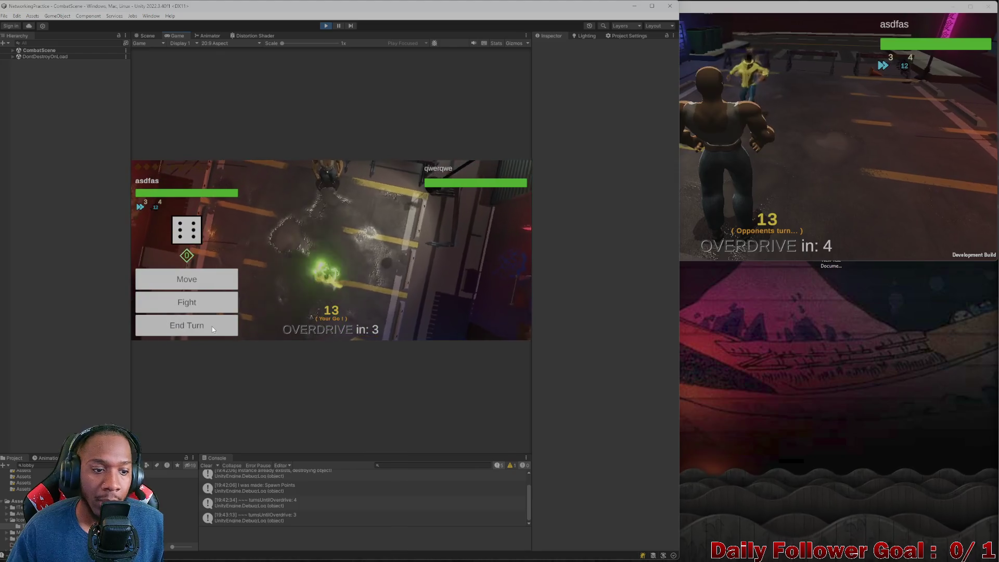
click(211, 325)
Move the Brawn to the previewed tile, attack, and end the client's turn.
click(727, 162)
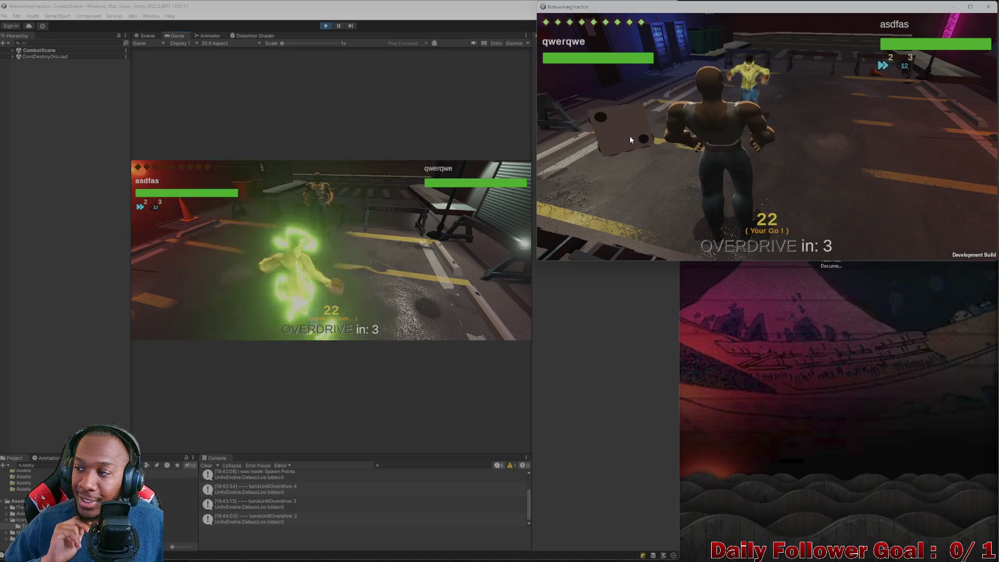
click(595, 177)
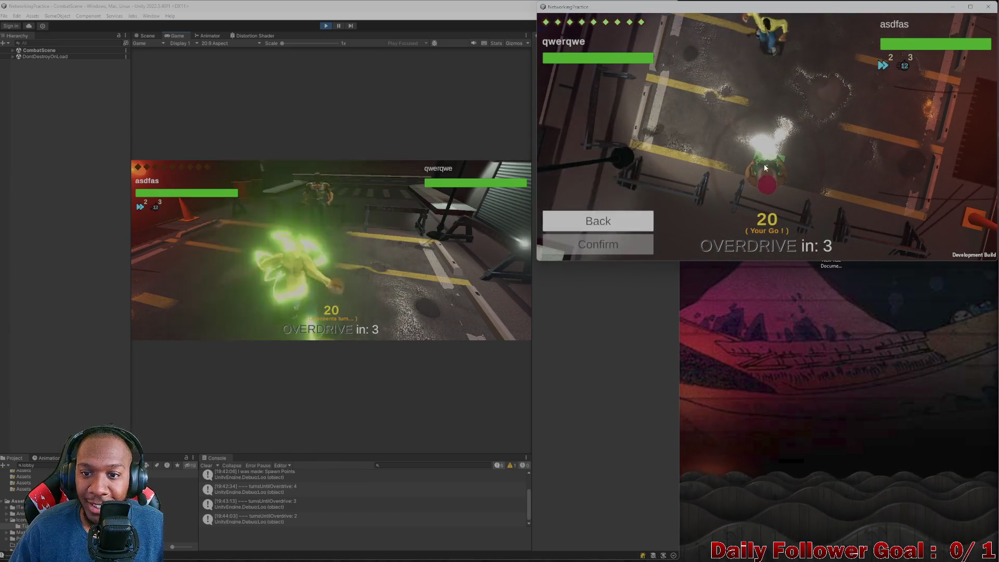
click(633, 244)
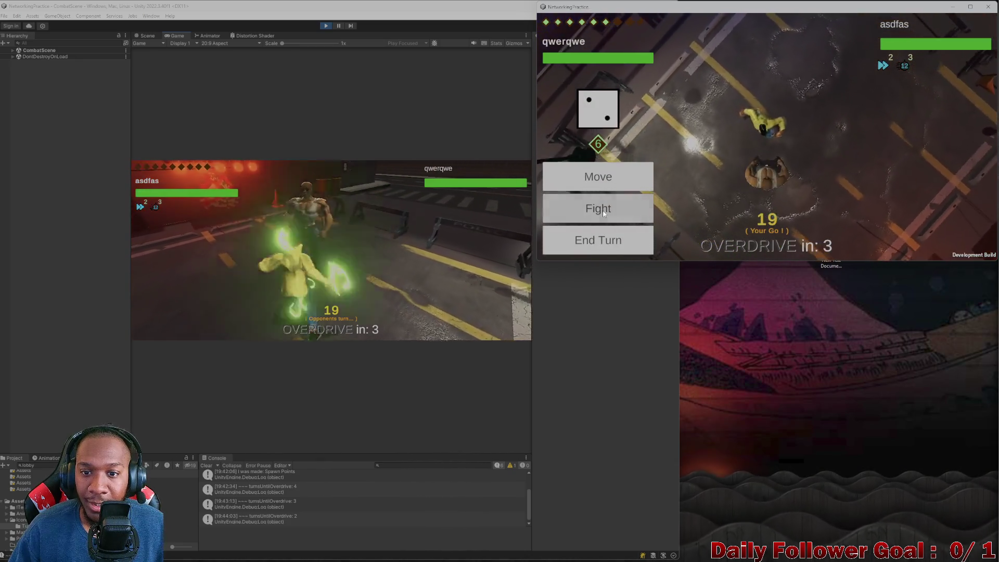
click(597, 208)
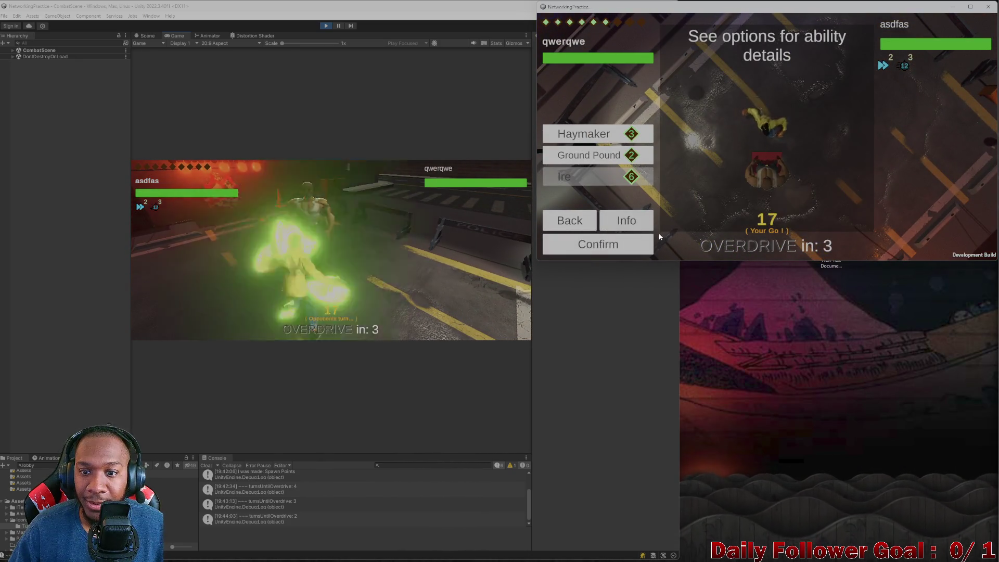
click(586, 222)
click(586, 217)
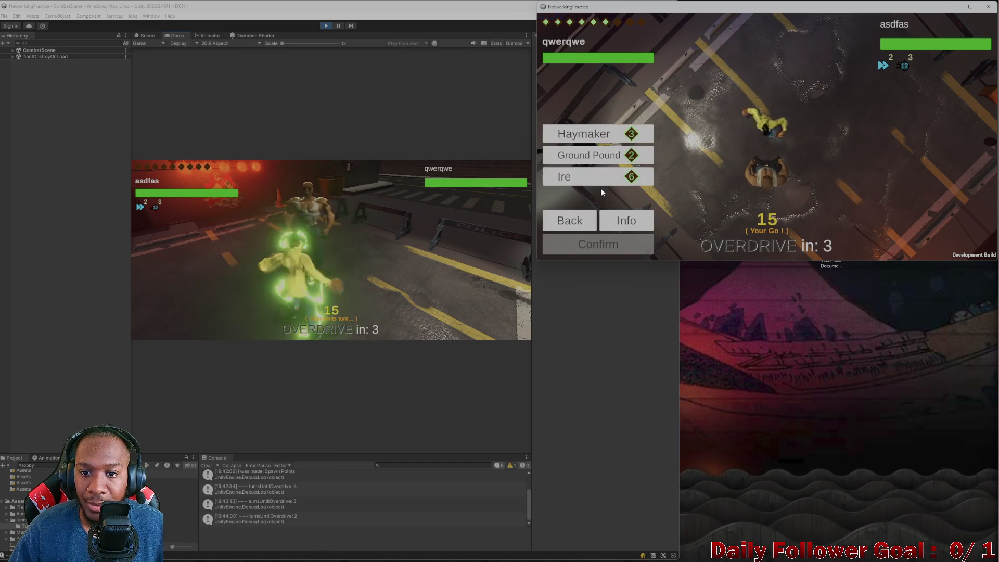
click(613, 245)
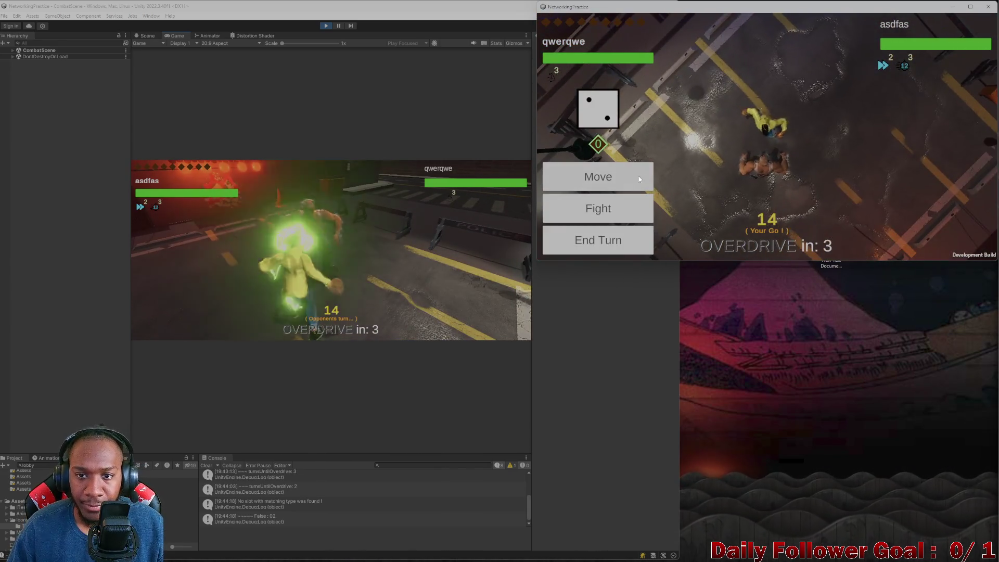
click(613, 244)
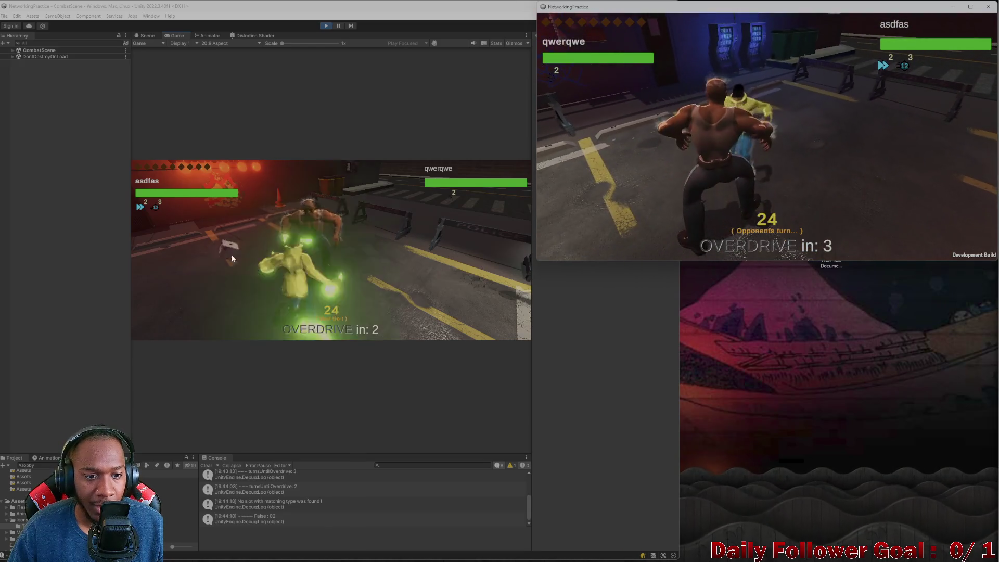
click(384, 253)
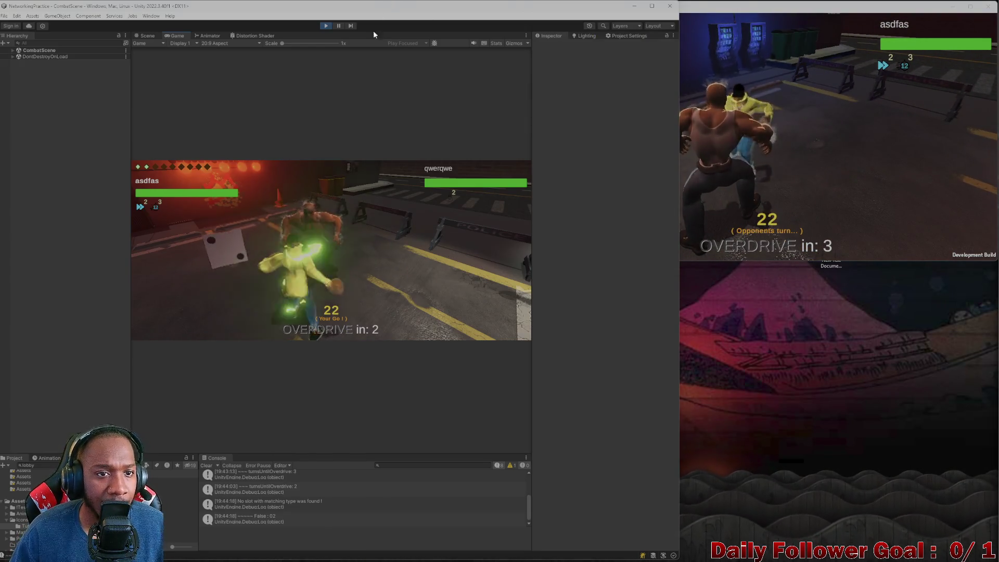
Stop Play mode, close the standalone build, and open the logged Debug.Log source in Visual Studio.
click(325, 26)
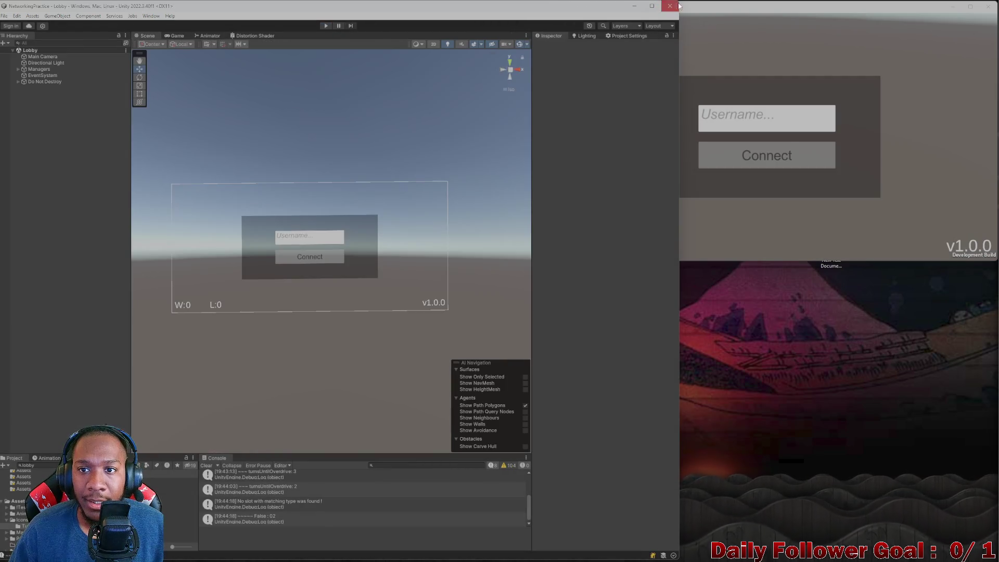
click(989, 8)
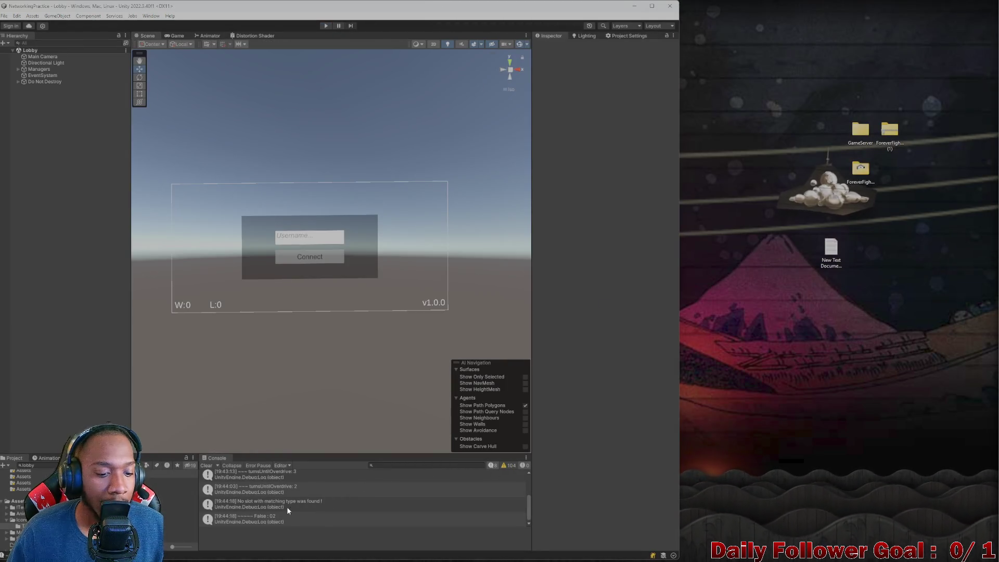
double_click(280, 491)
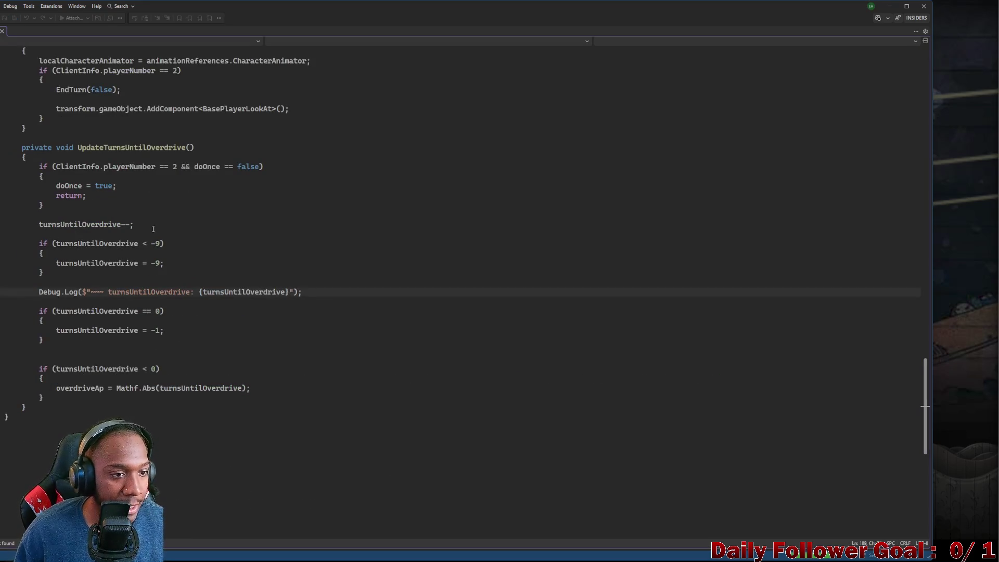
Maximize Visual Studio, switch to PlayerTurnManager.cs, and select the Debug.Log call on line 189.
scroll(248, 295, up, 3)
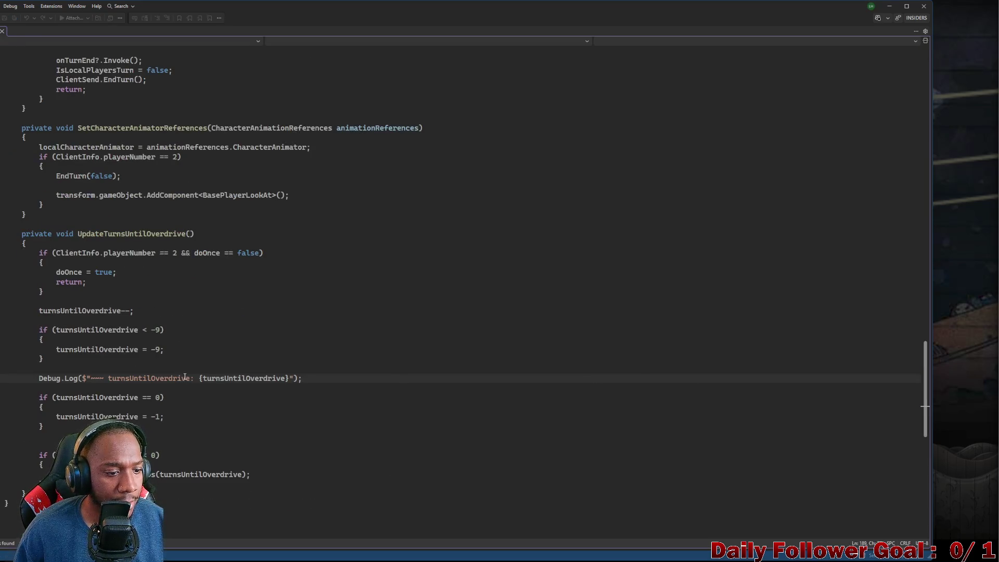
mouse_move(469, 17)
mouse_down()
mouse_move(479, 30)
mouse_move(532, 41)
mouse_up()
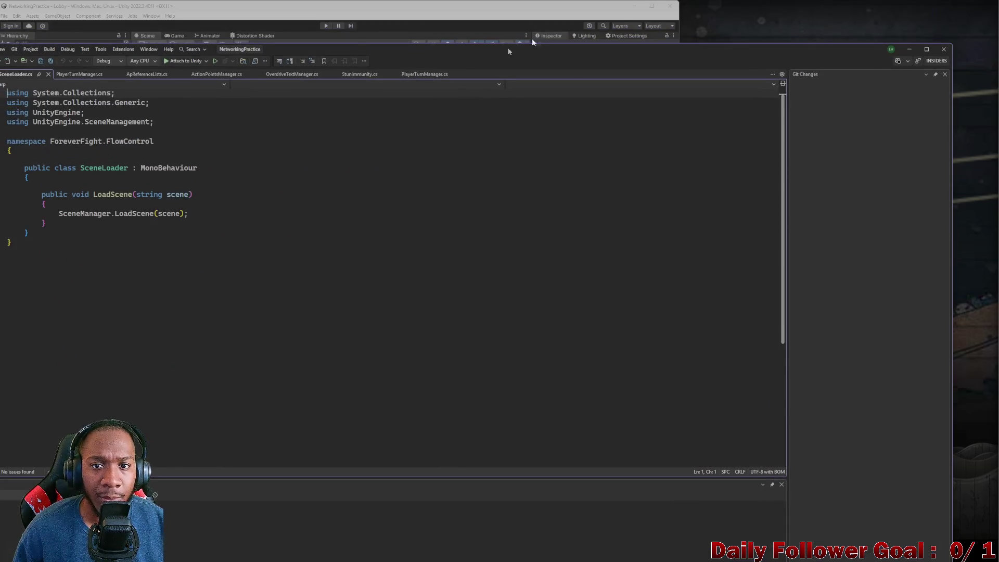
mouse_move(639, 39)
mouse_down()
mouse_move(647, 17)
mouse_move(642, 35)
mouse_up()
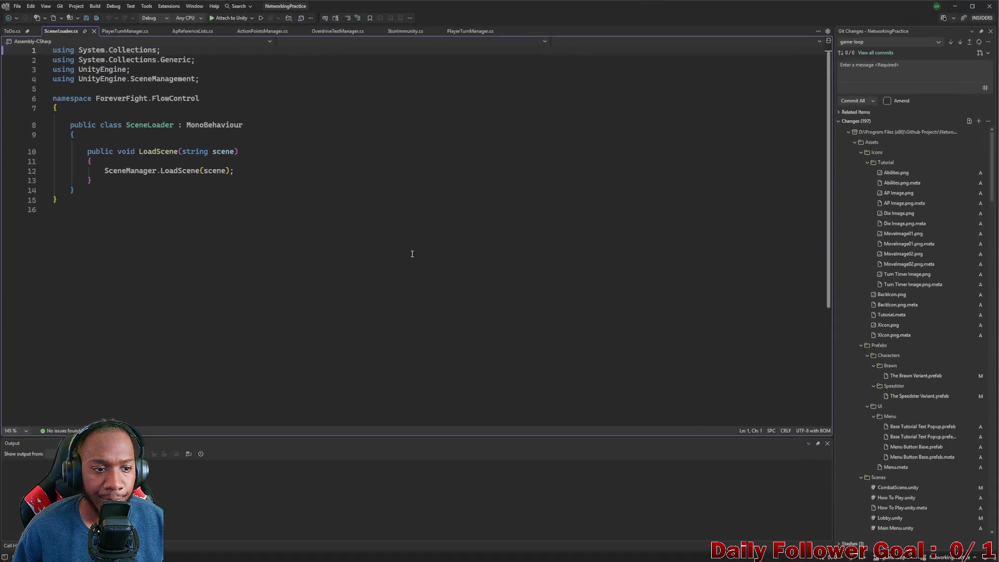
click(122, 32)
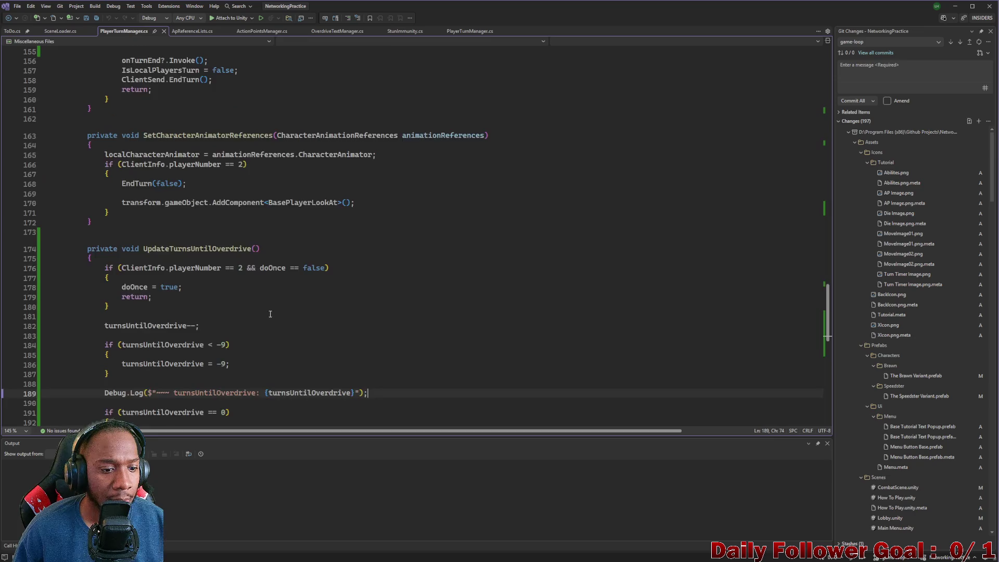
scroll(127, 309, down, 3)
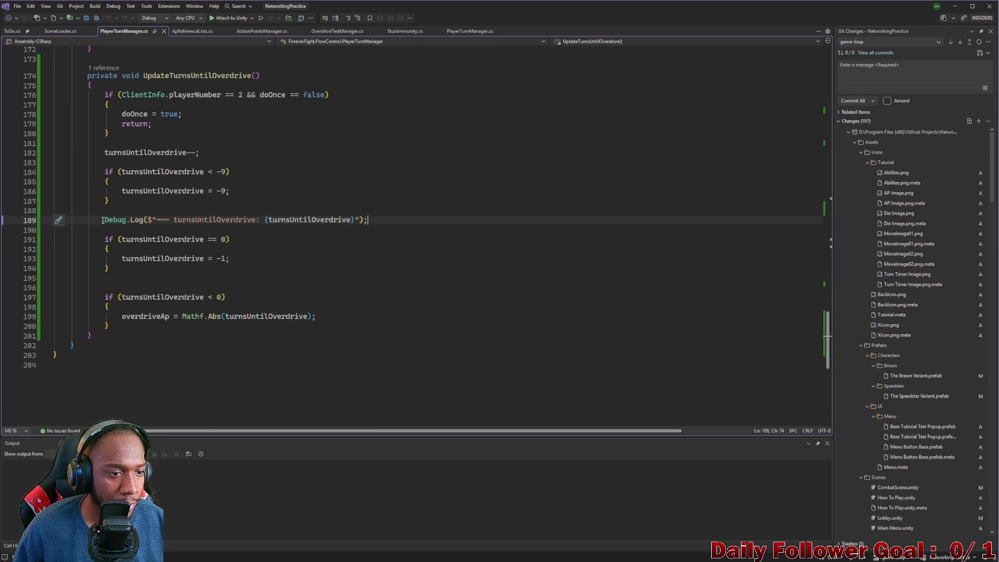
drag(100, 221, 143, 222)
Search the file for Debug.Log and delete the logging line in StartTurn.
key(ctrl+f)
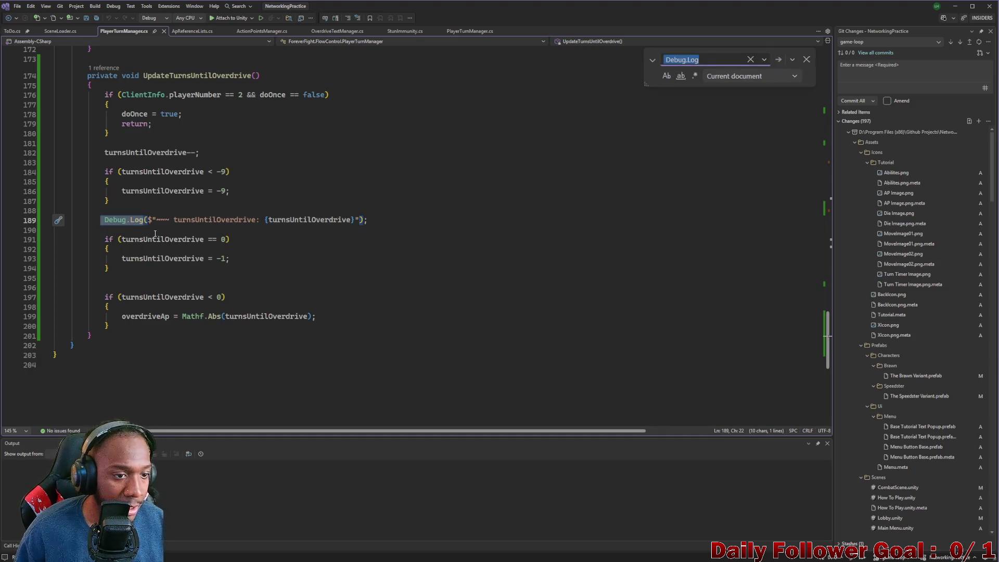
click(779, 60)
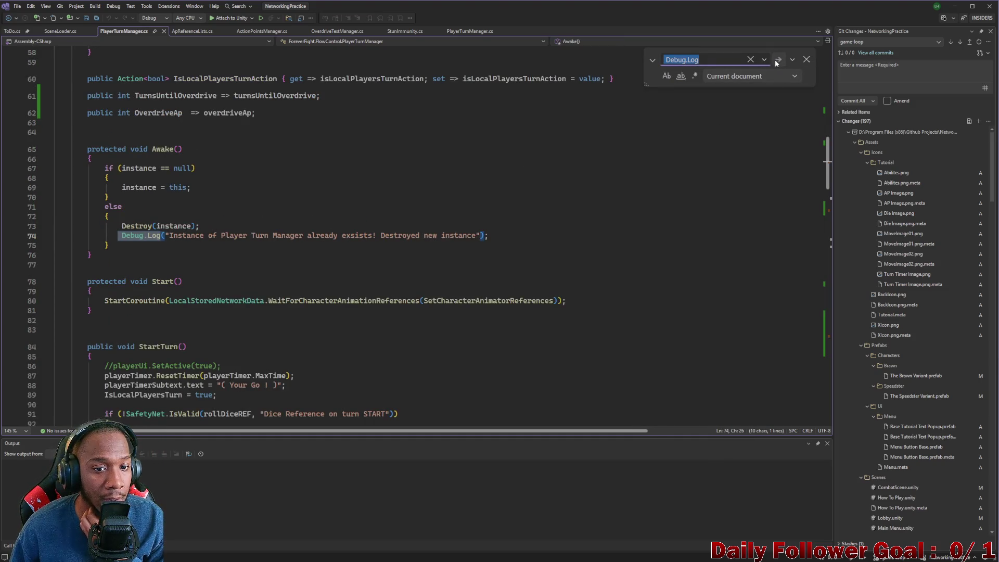
click(775, 62)
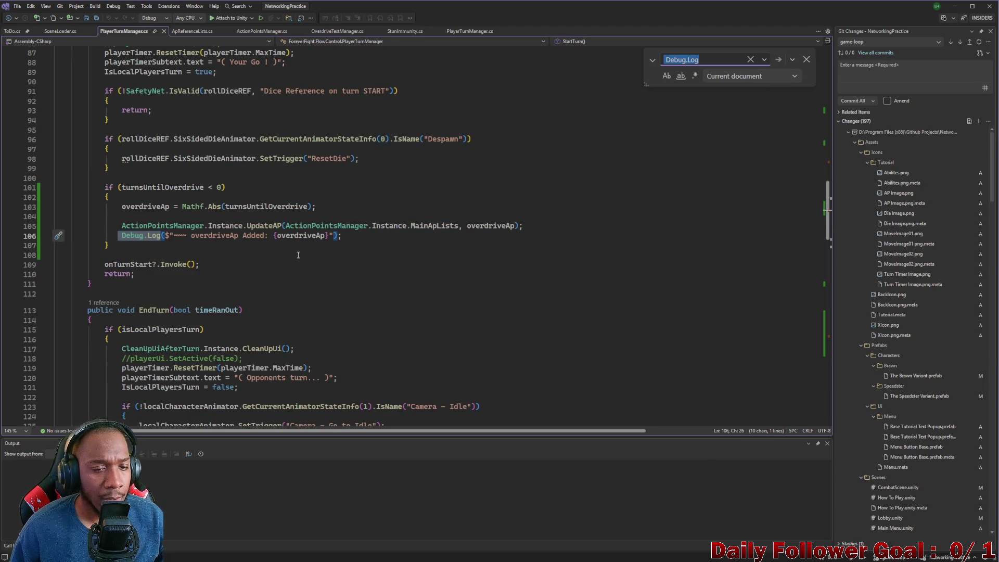
scroll(269, 257, up, 1)
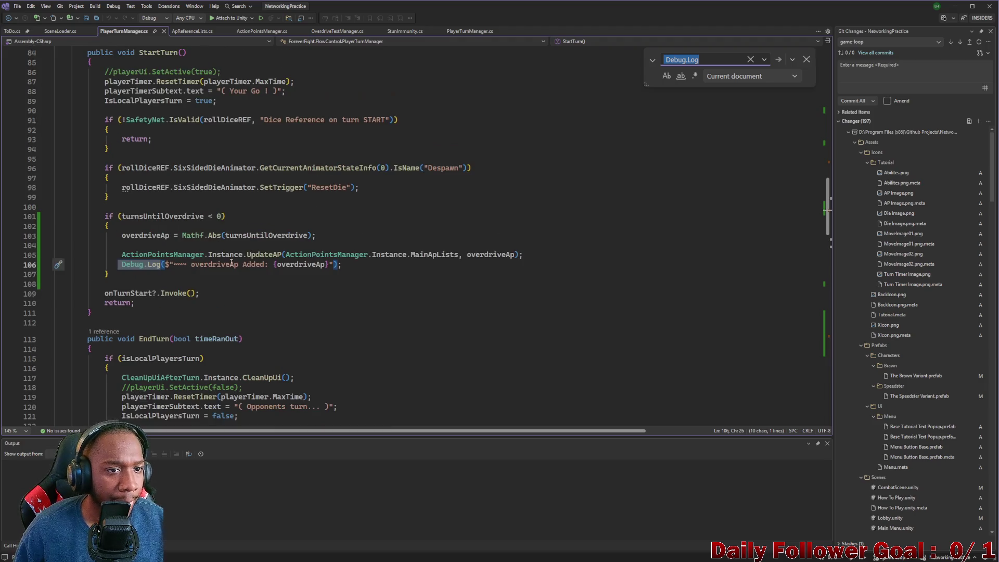
triple_click(202, 266)
key(Delete)
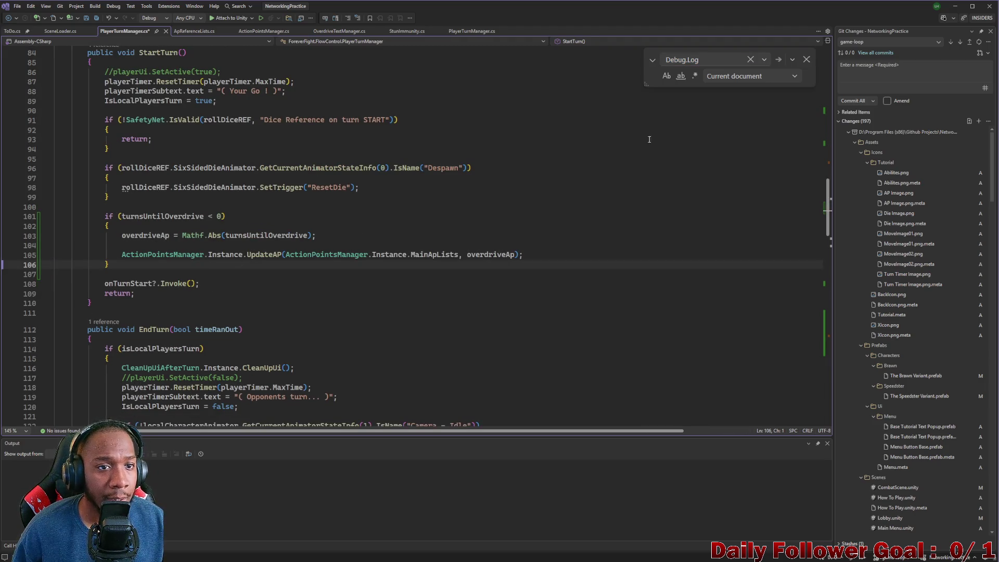
Delete the Debug.Log line and leftover blank line in UpdateTurnsUntilOverdrive, then minimize Visual Studio.
click(779, 60)
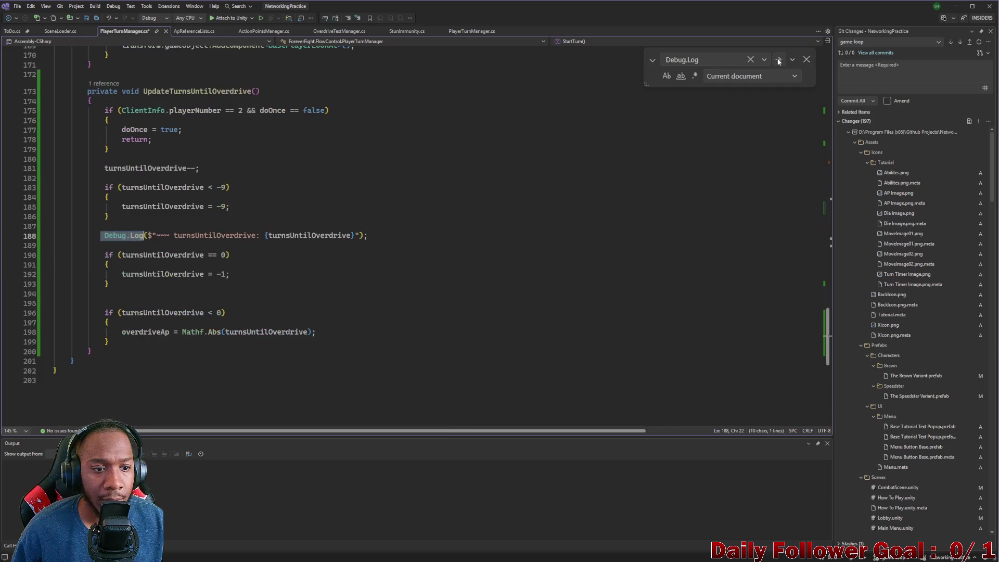
triple_click(191, 238)
key(Delete)
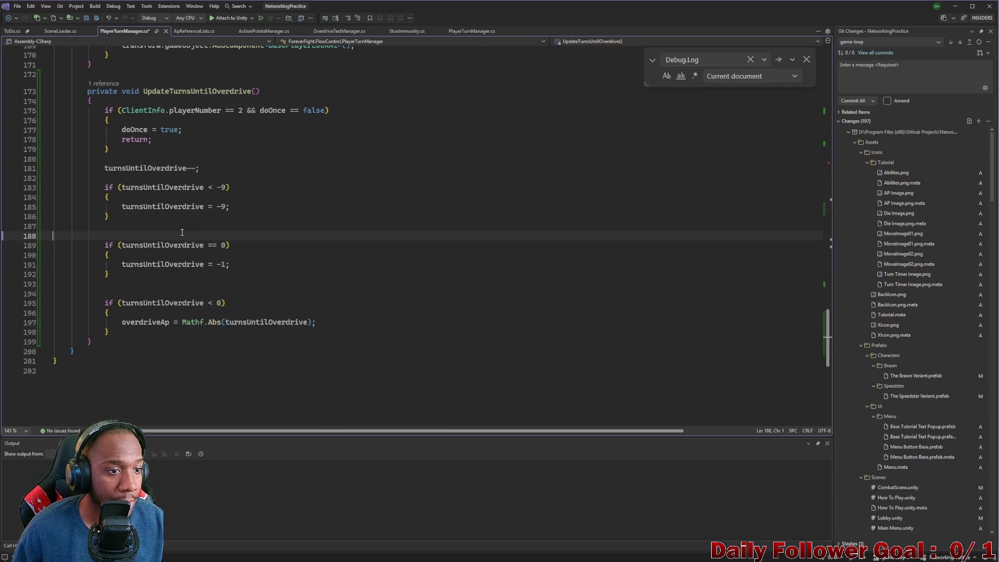
key(BackSpace)
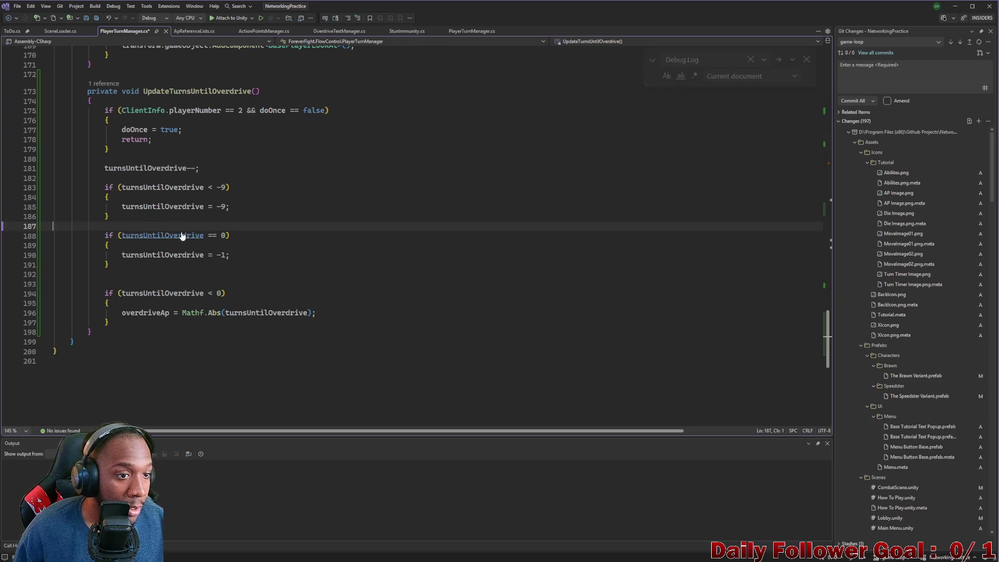
click(954, 6)
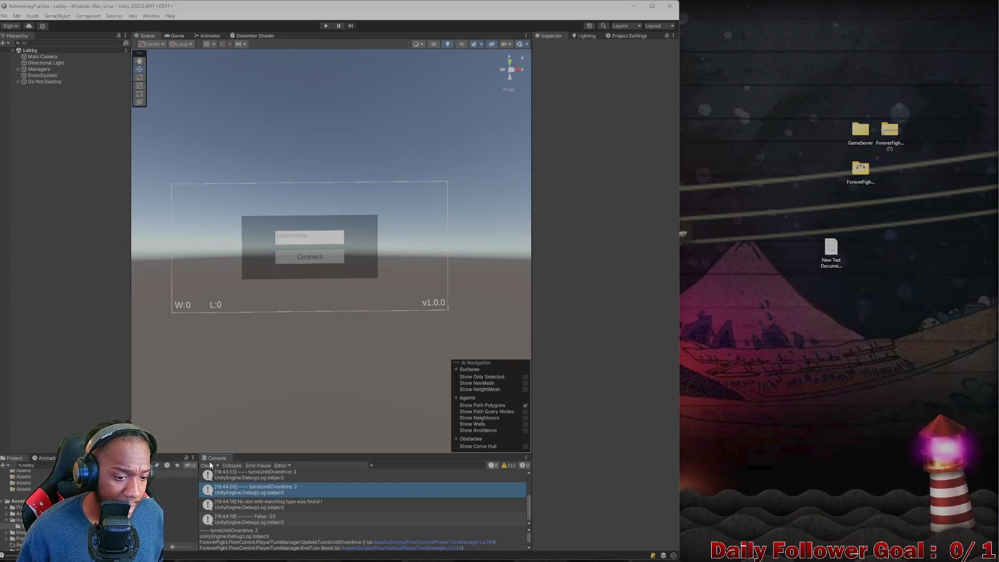
Clear the Unity Console's old log entries with its toolbar Clear button.
click(206, 466)
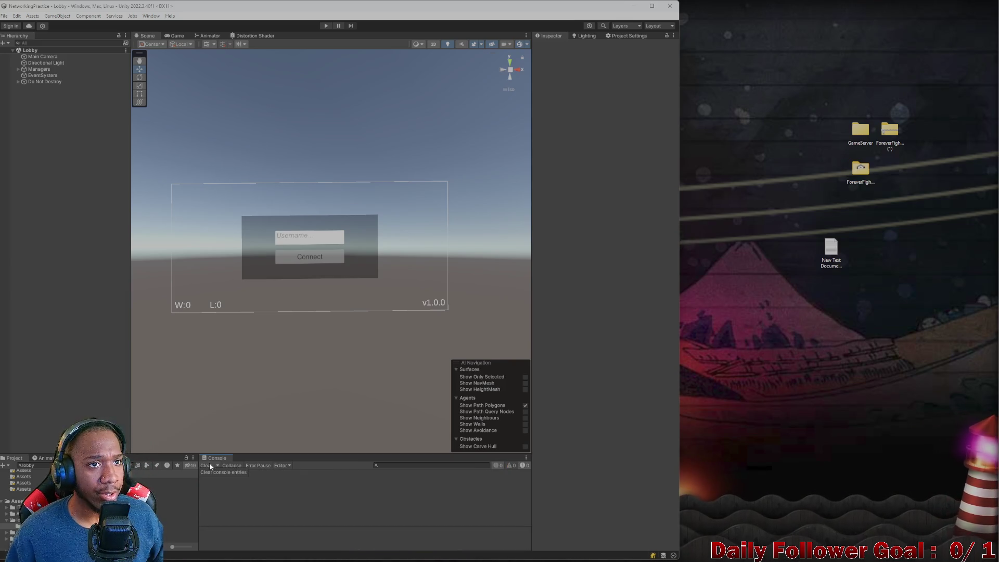